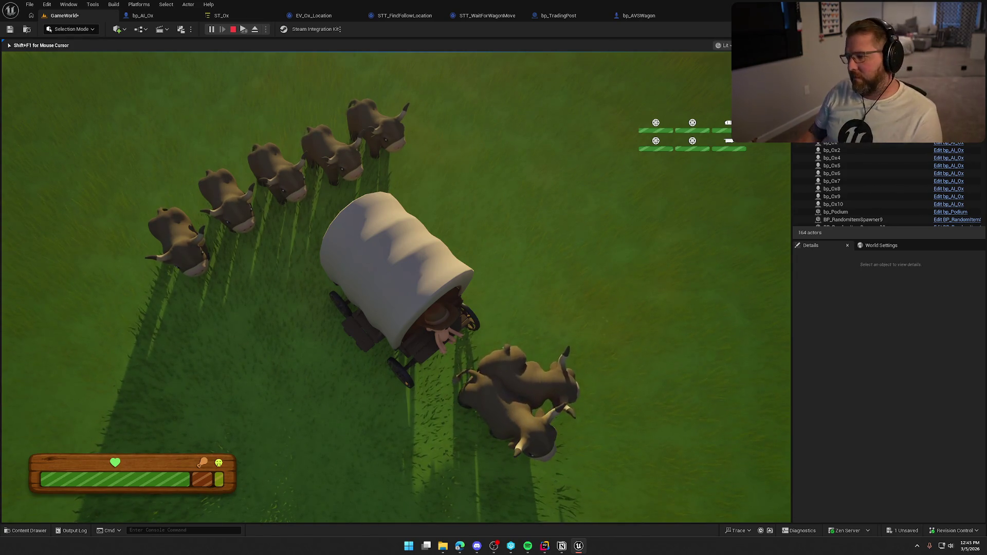
Steer the covered wagon left across the grassland with the oxen trailing behind.
key(a)
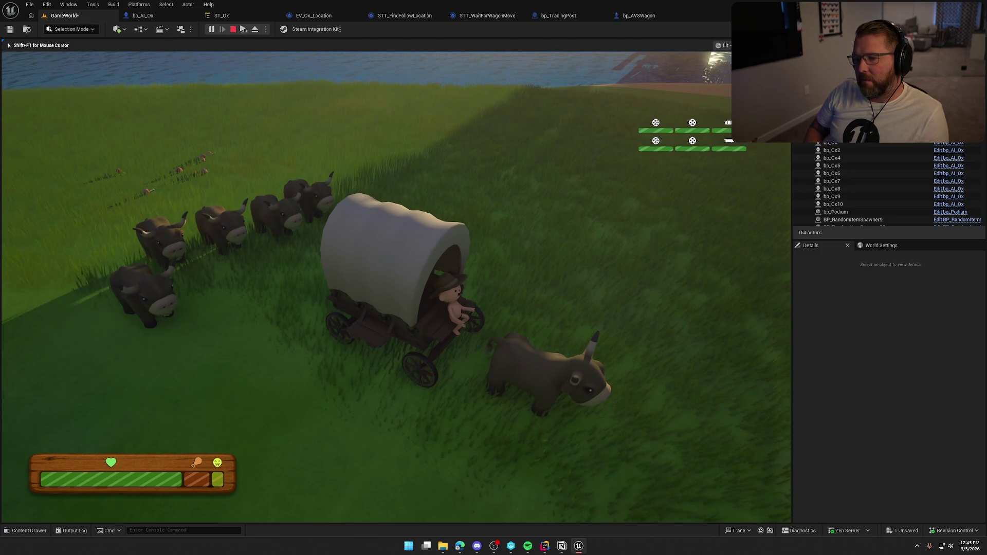
Keep driving the wagon forward with the oxen, then end the play session with Esc.
key(a)
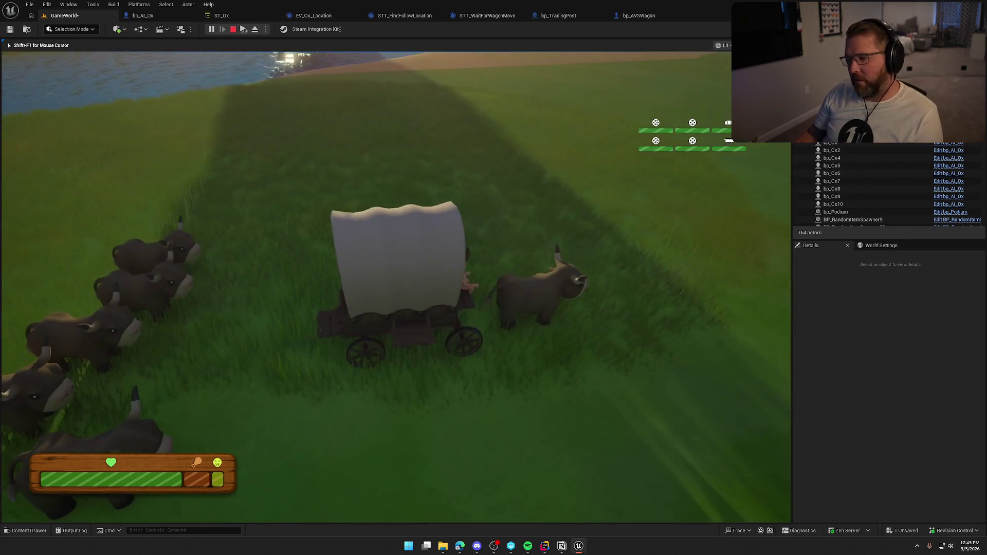
key(w)
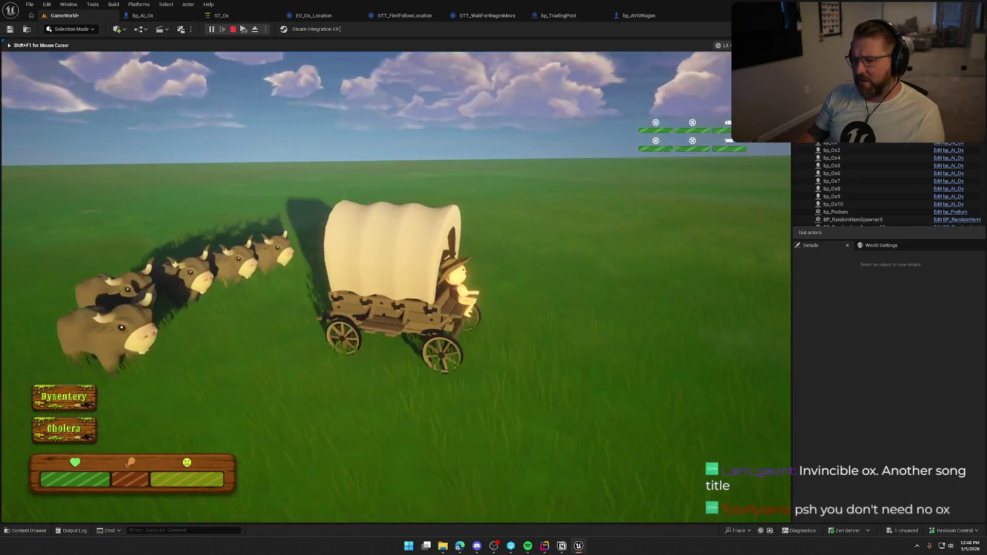
key(Escape)
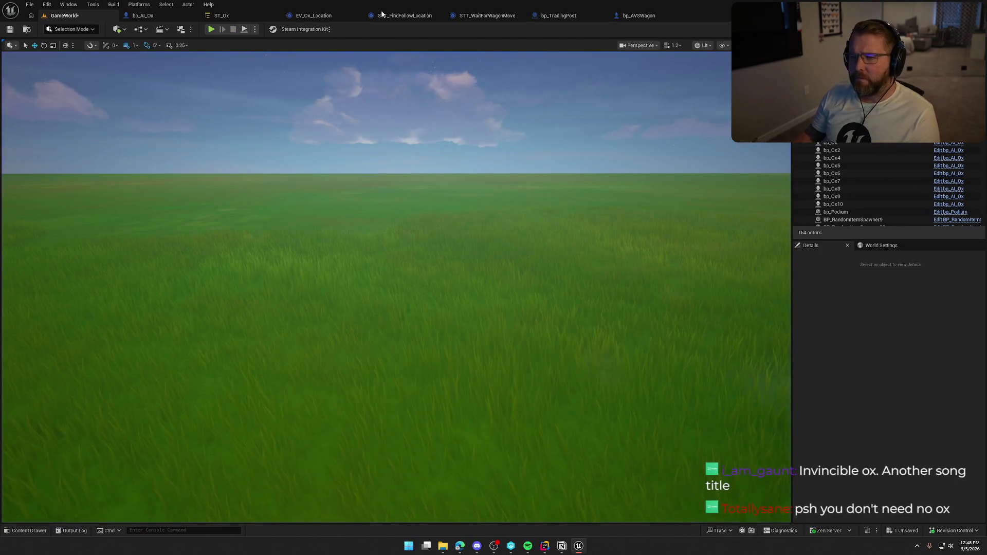
Open bp_AVSWagon's UpdateGearSpeedByOx function graph and recentre the nodes.
click(637, 15)
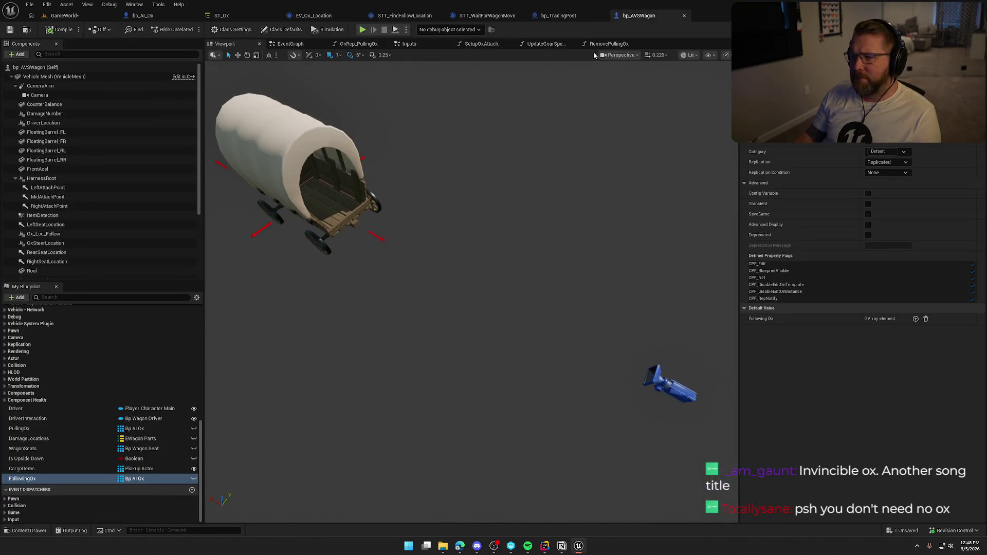
click(543, 44)
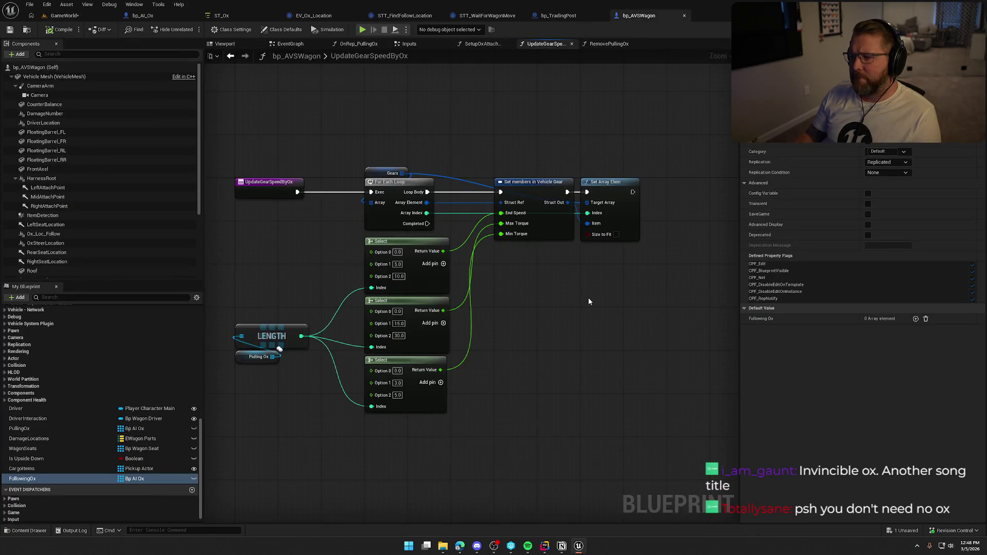
drag(545, 305, 583, 284)
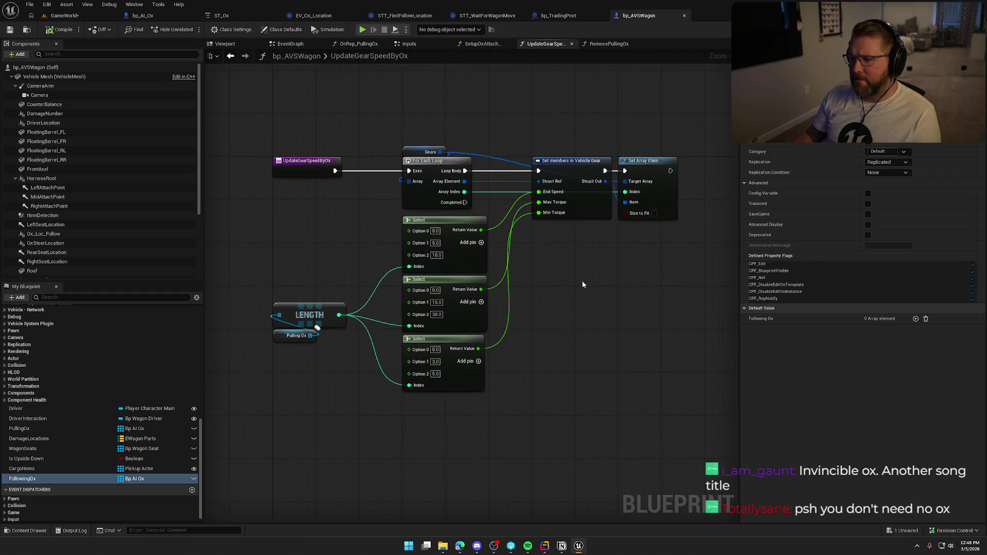
scroll(387, 181, up, 1)
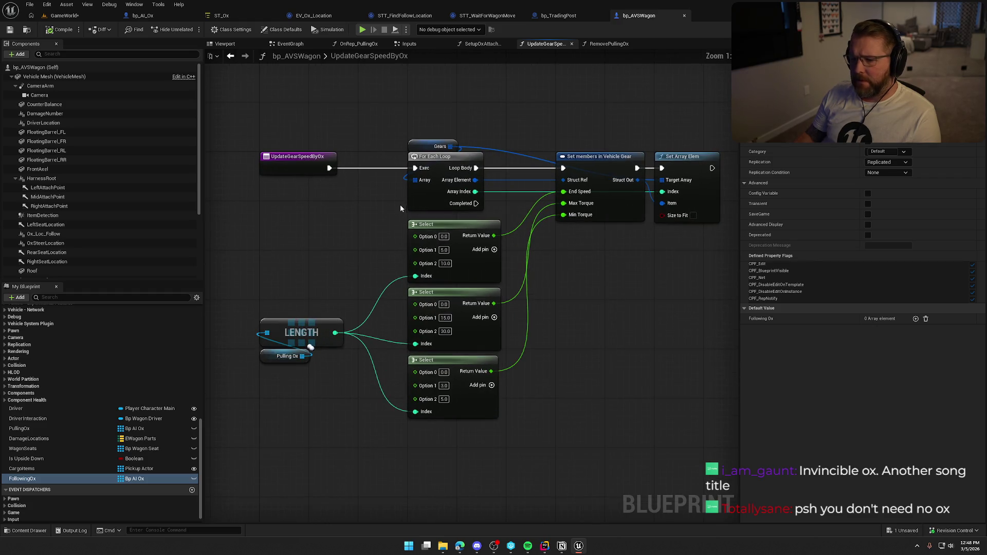
Search the graph's action list for 'shift' and browse the shifter-related actions.
right_click(340, 224)
text(shift)
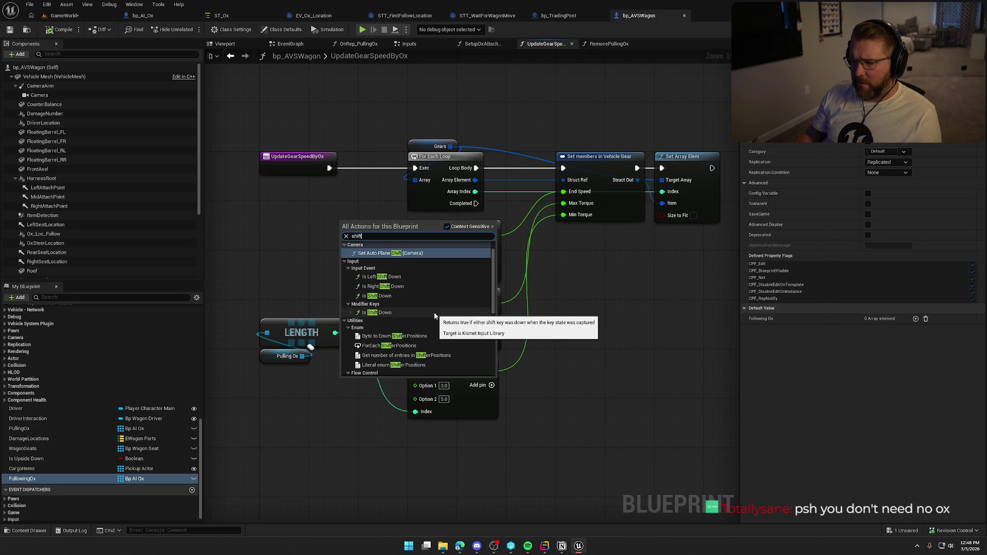
scroll(434, 312, down, 5)
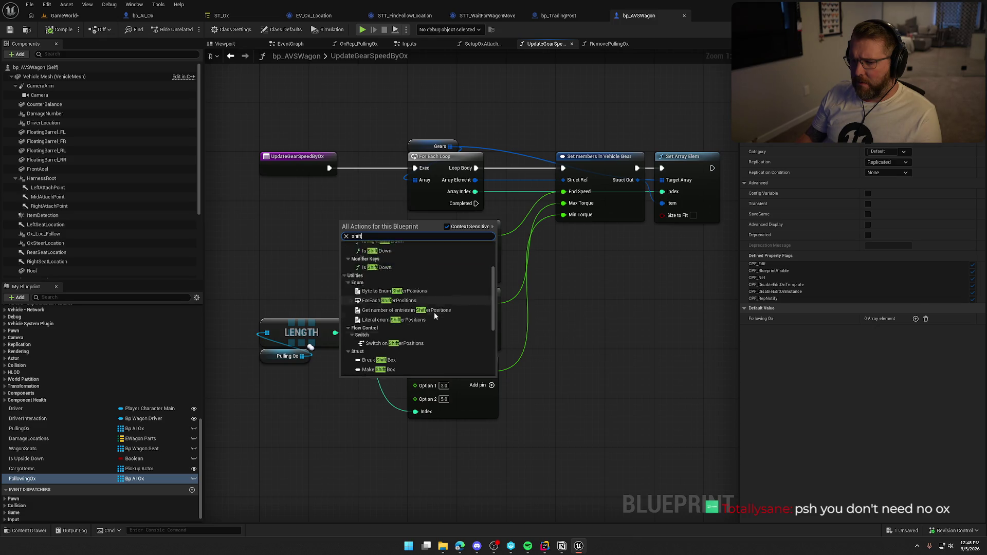
scroll(434, 313, down, 2)
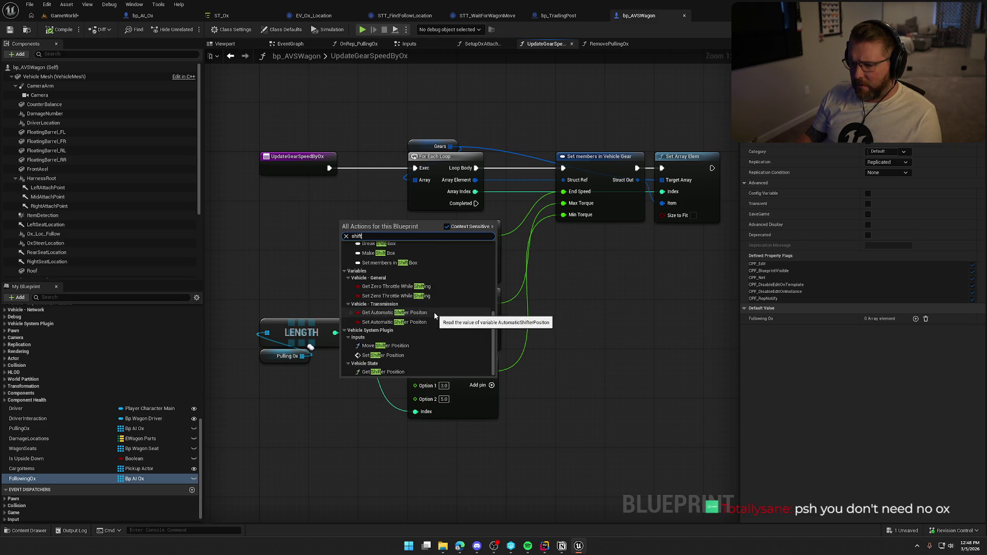
Add a Set Shifter Position node set to Neutral beside the Select nodes.
click(393, 355)
drag(375, 280, 315, 262)
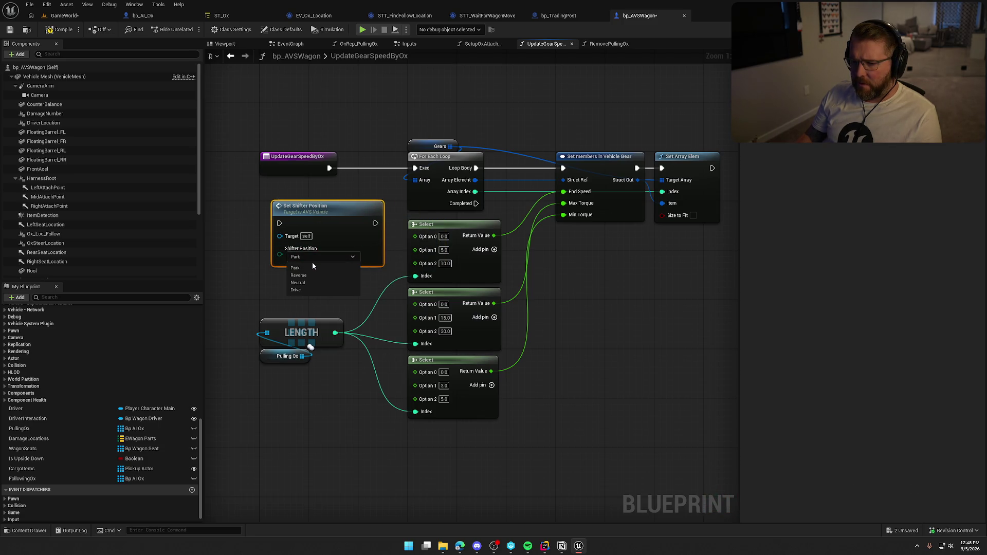
click(310, 282)
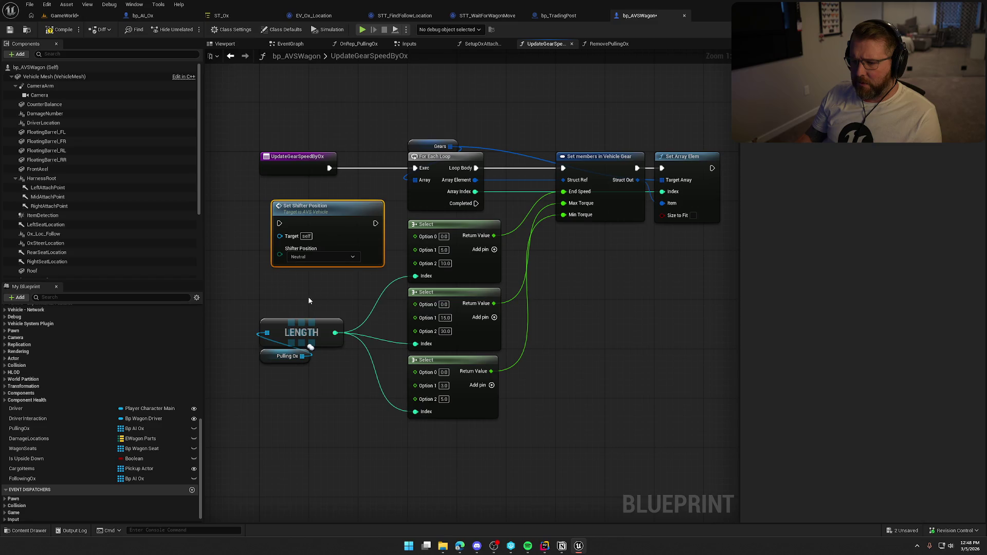
mouse_move(306, 294)
mouse_down()
mouse_move(320, 276)
mouse_move(300, 277)
mouse_up()
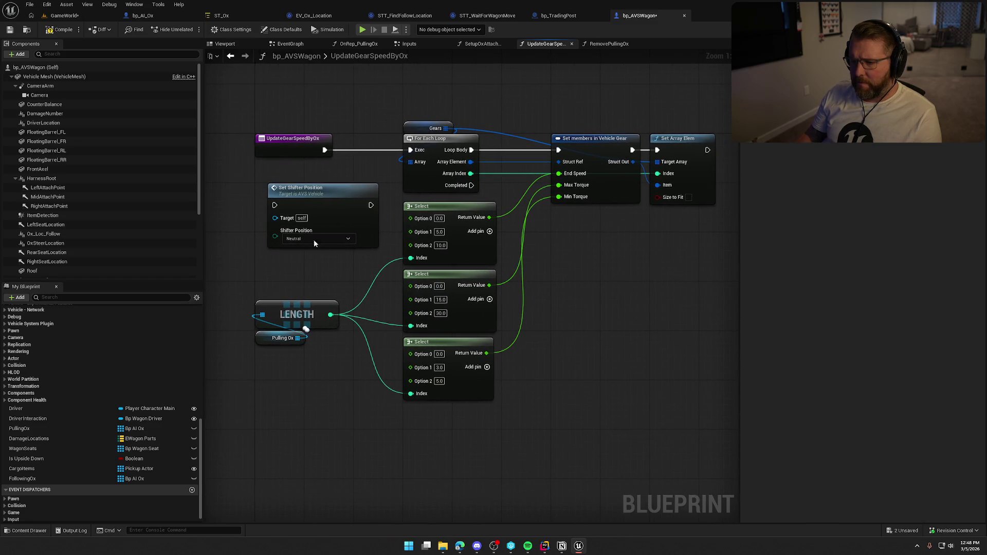
mouse_move(314, 244)
mouse_down()
mouse_move(436, 259)
mouse_move(572, 352)
mouse_move(597, 317)
mouse_up()
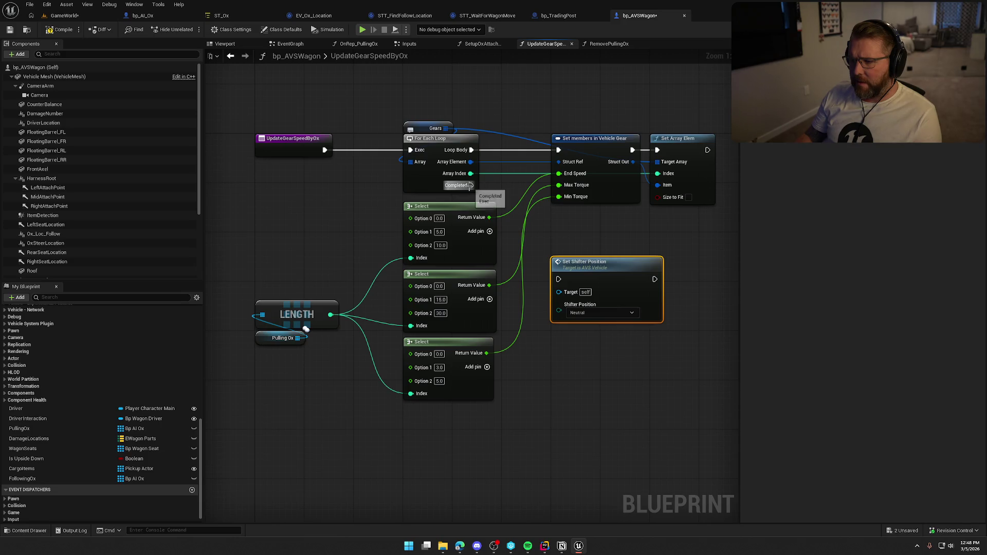
mouse_move(469, 185)
mouse_down()
mouse_move(558, 279)
mouse_move(581, 249)
mouse_up()
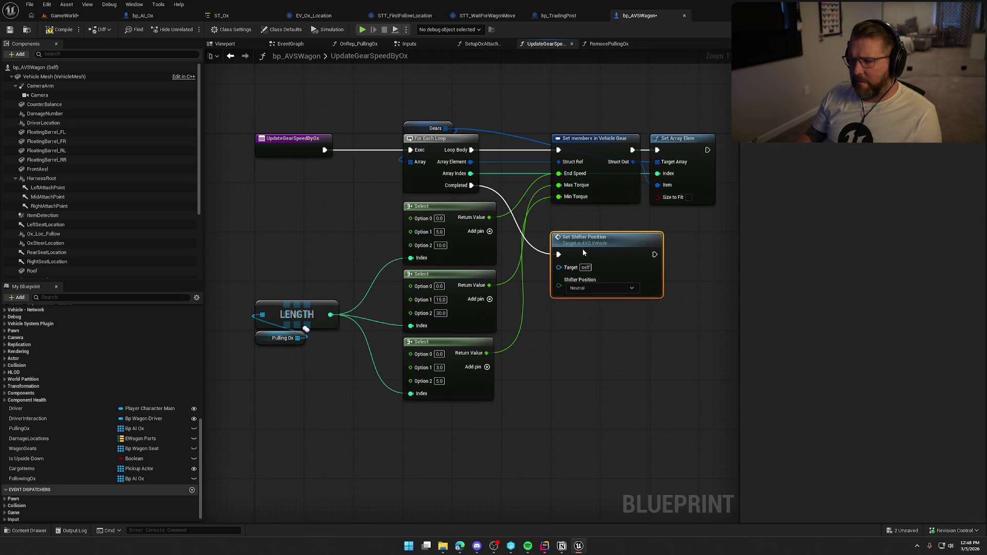
drag(632, 337, 559, 345)
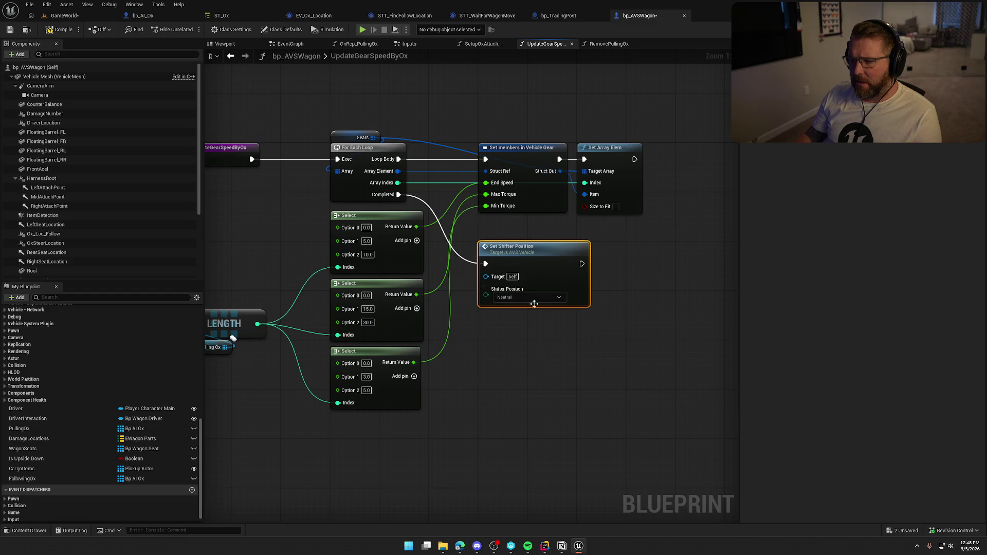
alt+click(485, 264)
mouse_move(509, 247)
mouse_down()
mouse_move(244, 219)
mouse_move(243, 210)
mouse_up()
Shift the loop nodes right and wire the function entry through Set Shifter Position into For Each Loop.
drag(341, 112, 619, 433)
drag(359, 152, 522, 153)
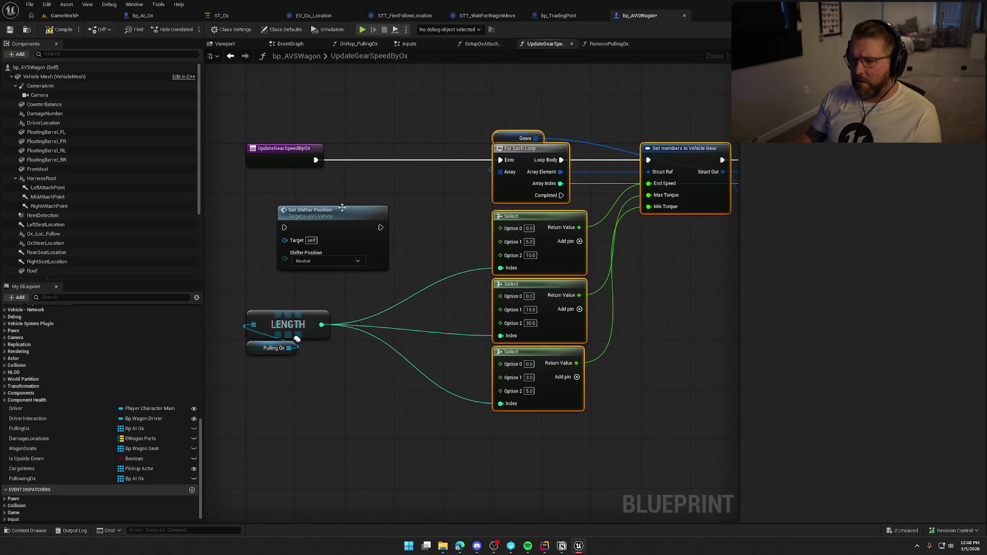
drag(345, 216, 412, 151)
drag(348, 162, 315, 161)
drag(447, 161, 506, 163)
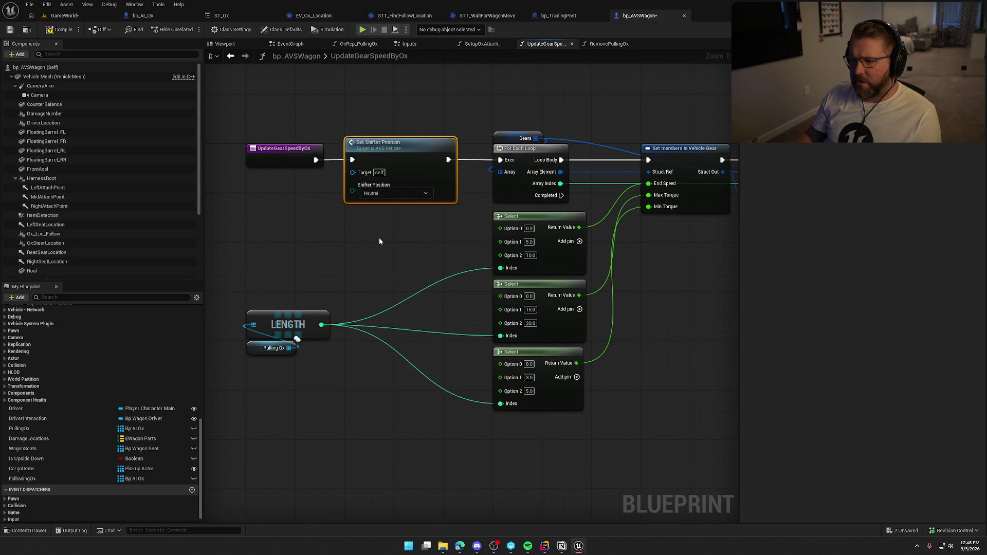
drag(378, 238, 448, 233)
Add a Select node feeding Set Shifter Position's Shifter Position input.
drag(426, 189, 431, 238)
text(selec)
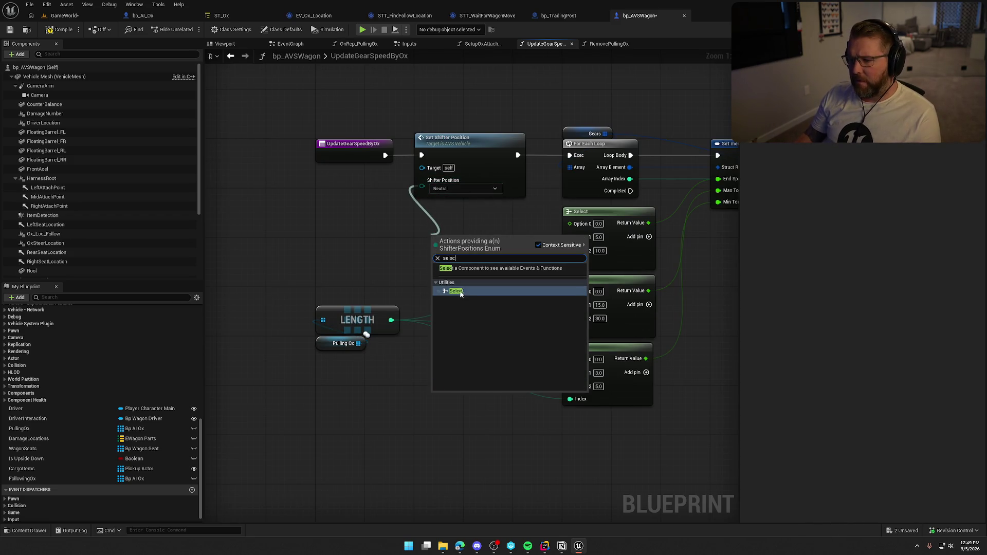
key(Return)
drag(476, 203, 463, 203)
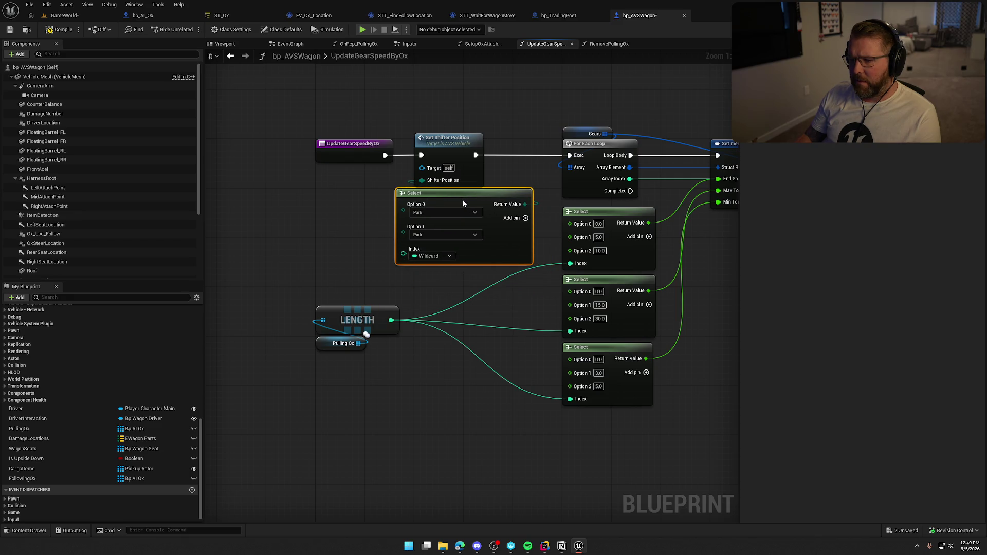
Drive the Select Index with an == check on LENGTH, True as Neutral and False as Drive.
drag(391, 320, 432, 344)
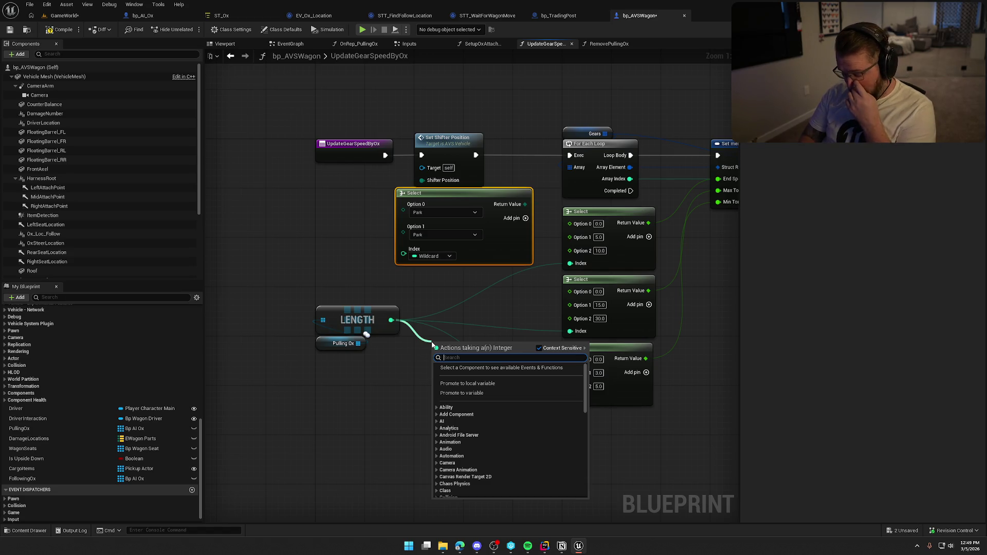
text(=)
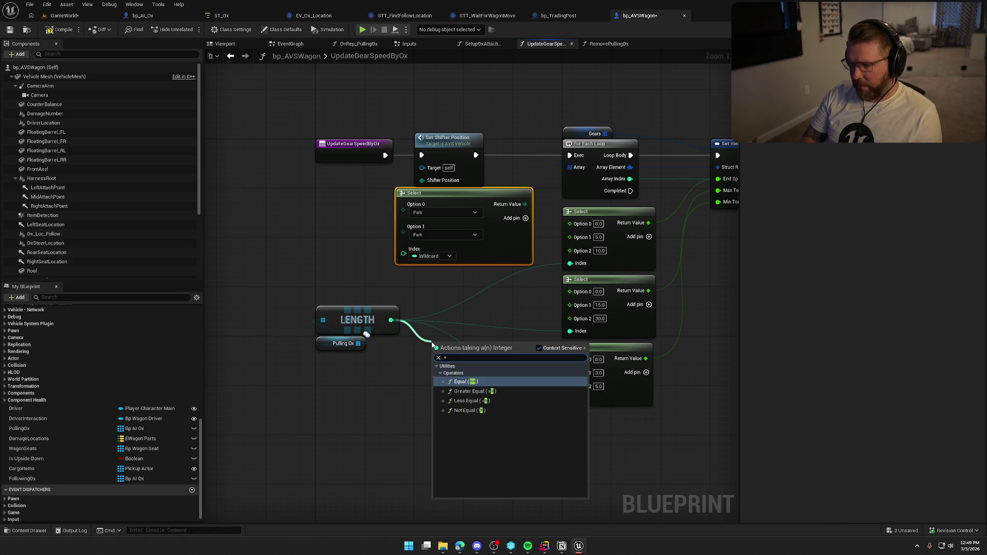
key(Return)
mouse_move(483, 351)
mouse_down()
mouse_move(407, 253)
mouse_move(355, 262)
mouse_move(350, 251)
mouse_up()
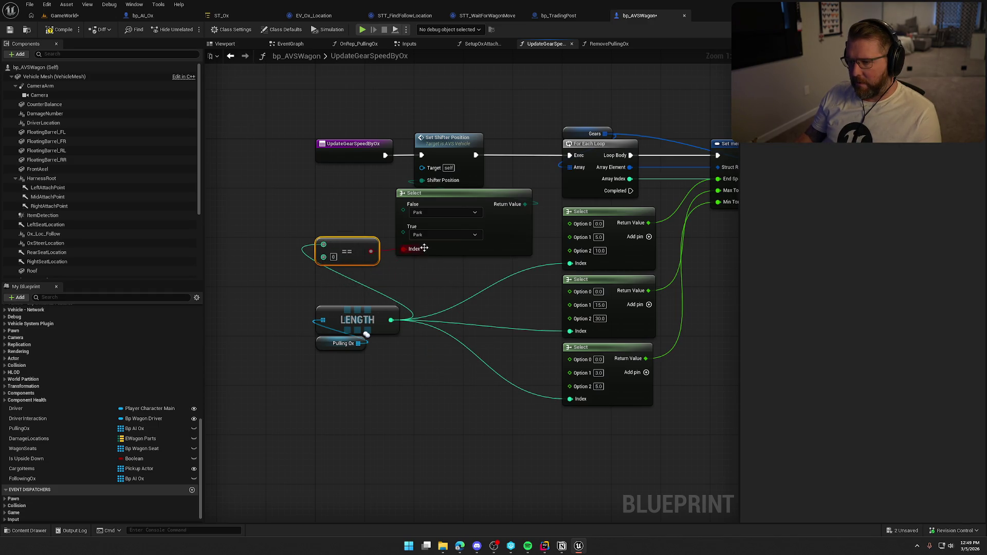
click(442, 235)
click(429, 254)
click(426, 213)
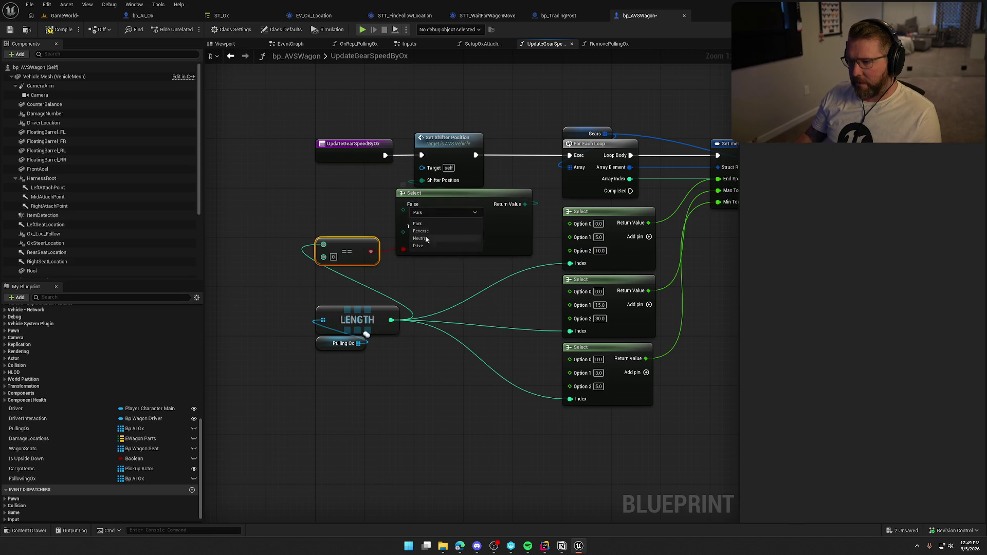
click(437, 240)
drag(461, 197, 478, 199)
click(474, 293)
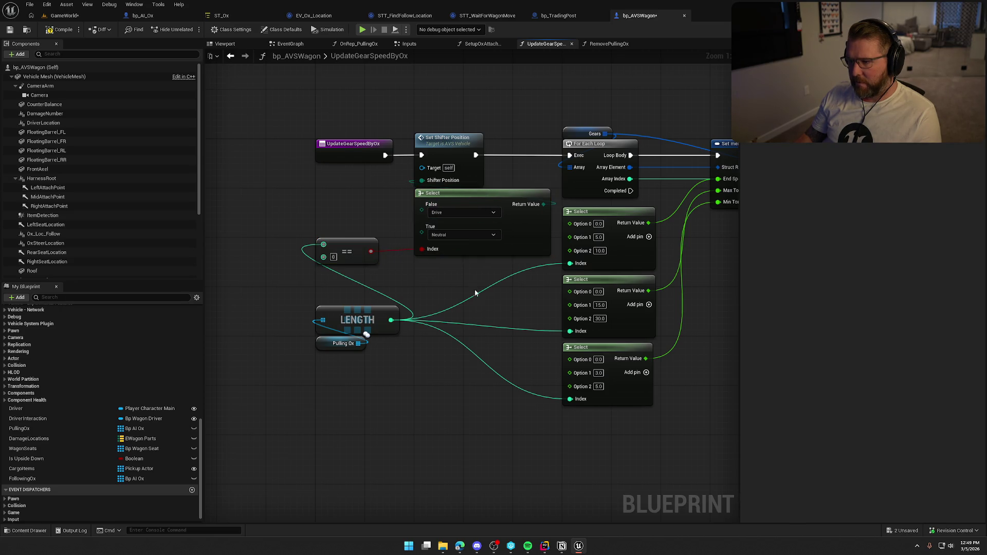
Compile the wagon blueprint and start a play session in the GameWorld level.
click(56, 30)
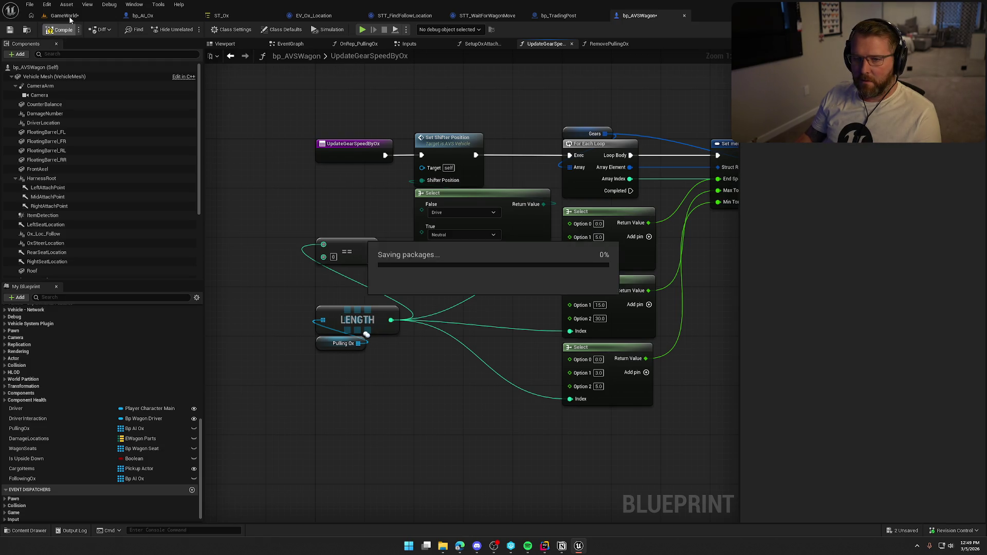
click(64, 15)
key(alt+p)
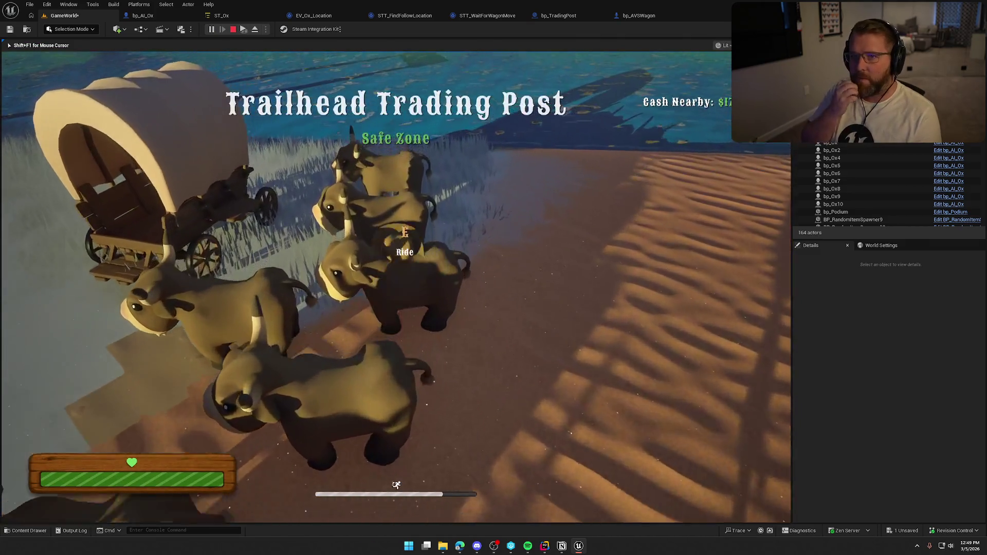
Mount and dismount the ox, walk behind the wagon, then stop the session.
key(e)
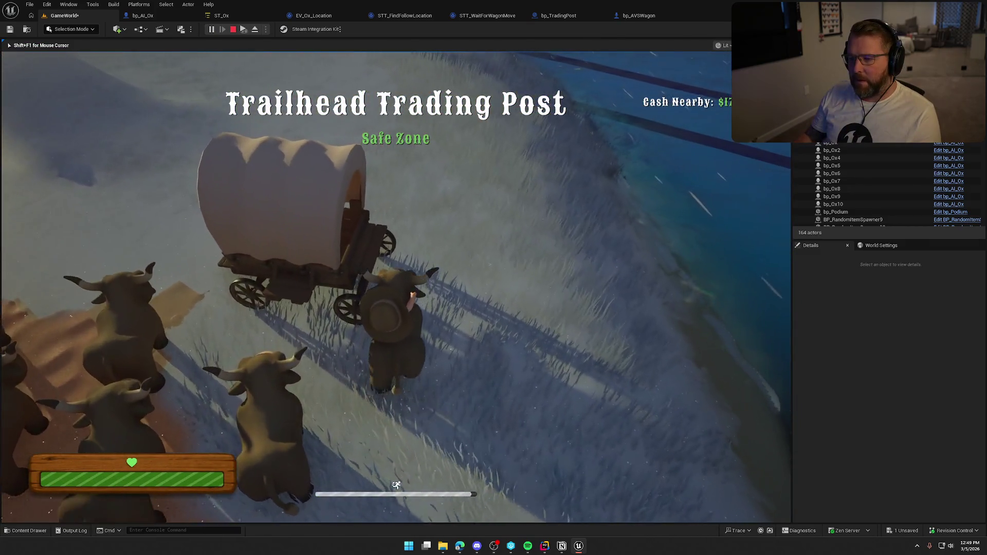
key(e)
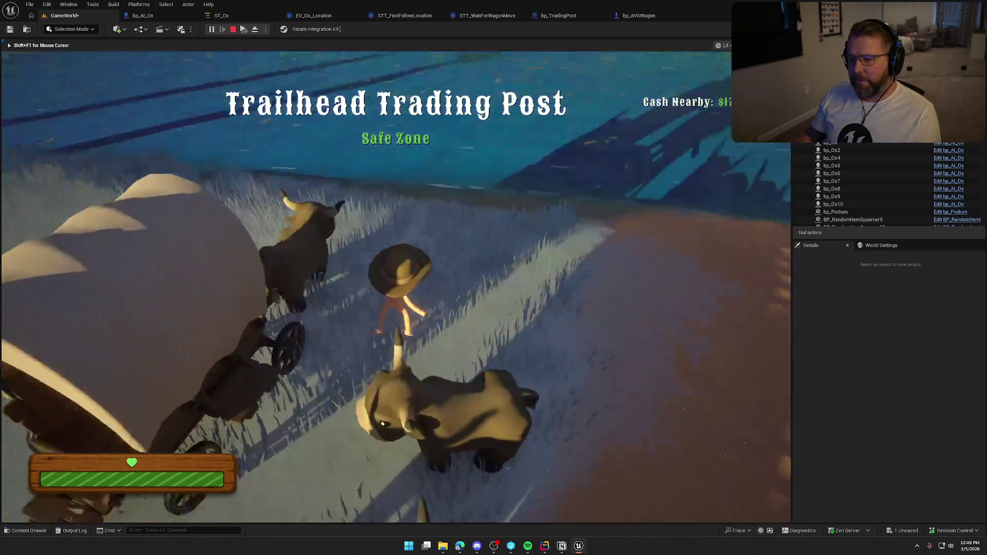
key(w)
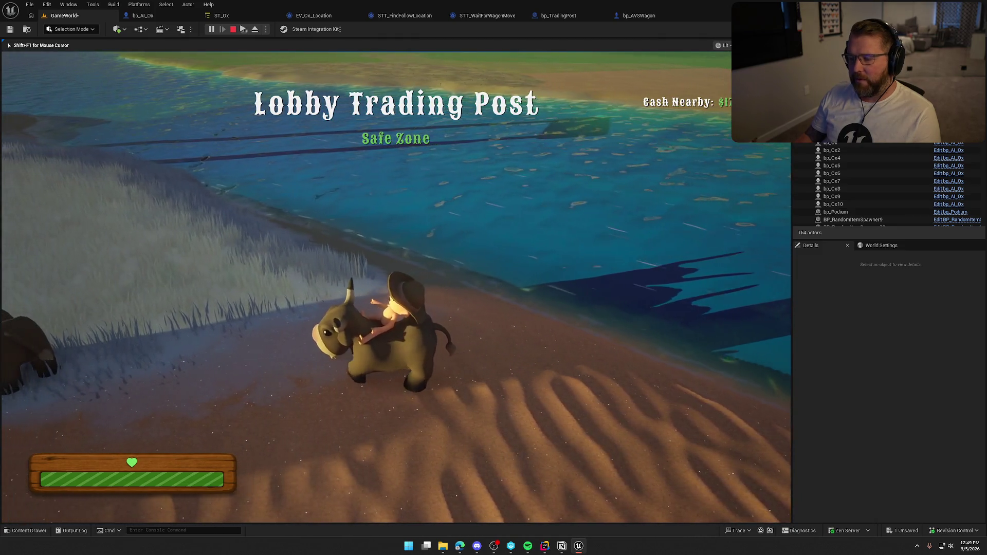
key(Escape)
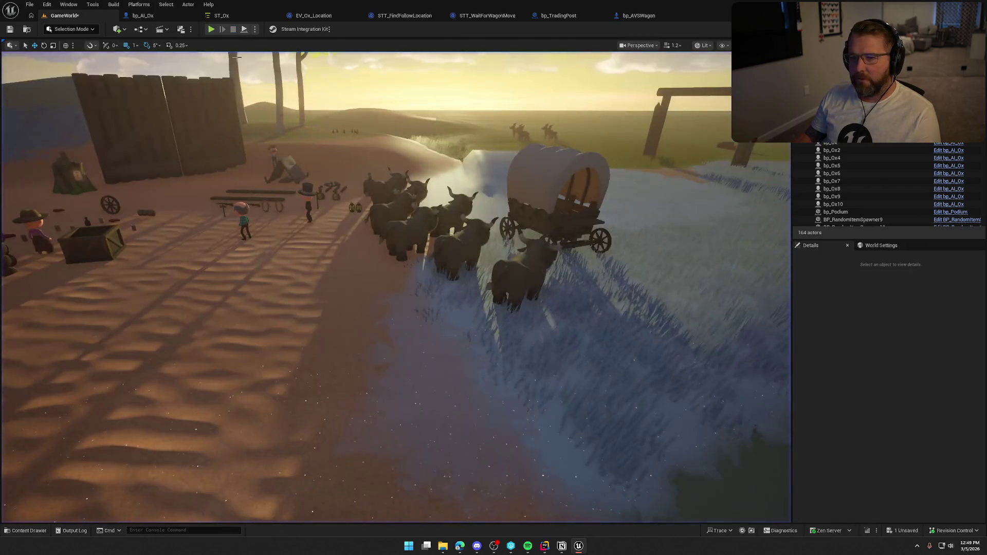
Briefly run and stop the game, then jump to bp_AI_Ox's ApplyRandomDamage event.
click(211, 30)
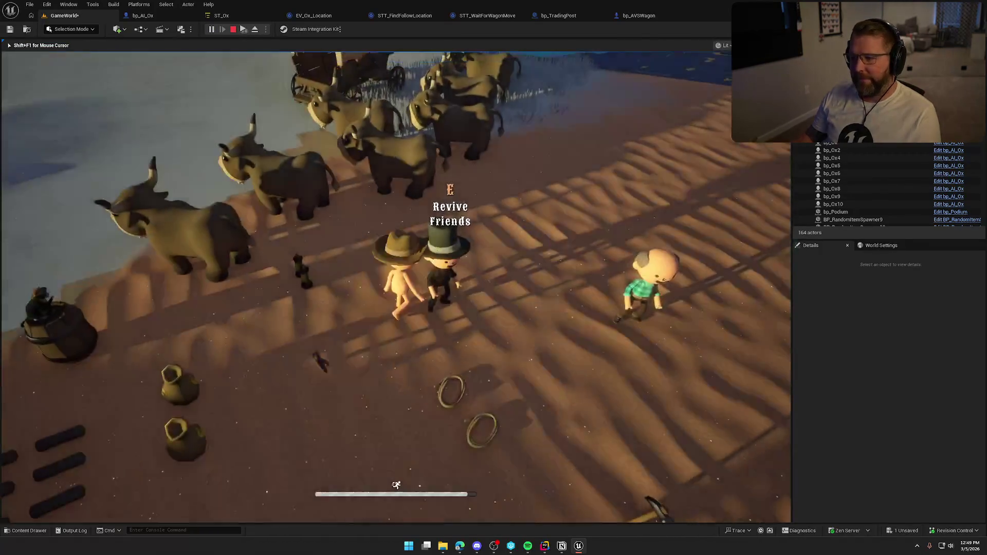
key(Escape)
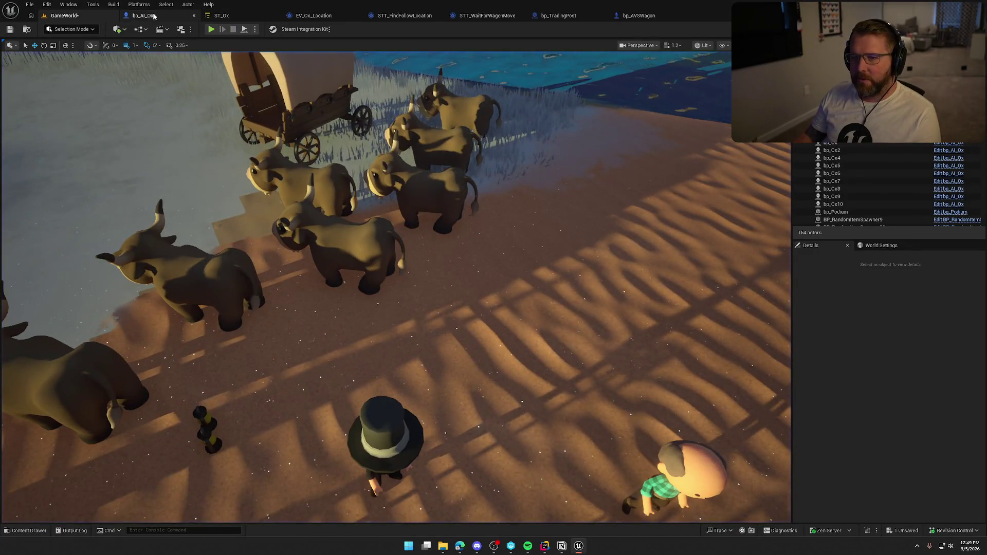
click(154, 16)
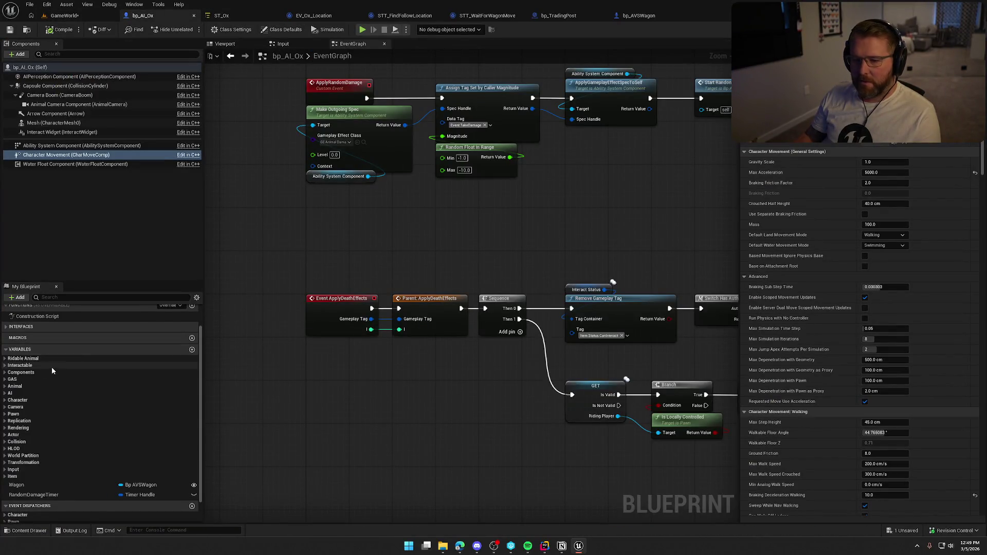
scroll(19, 331, up, 2)
click(6, 320)
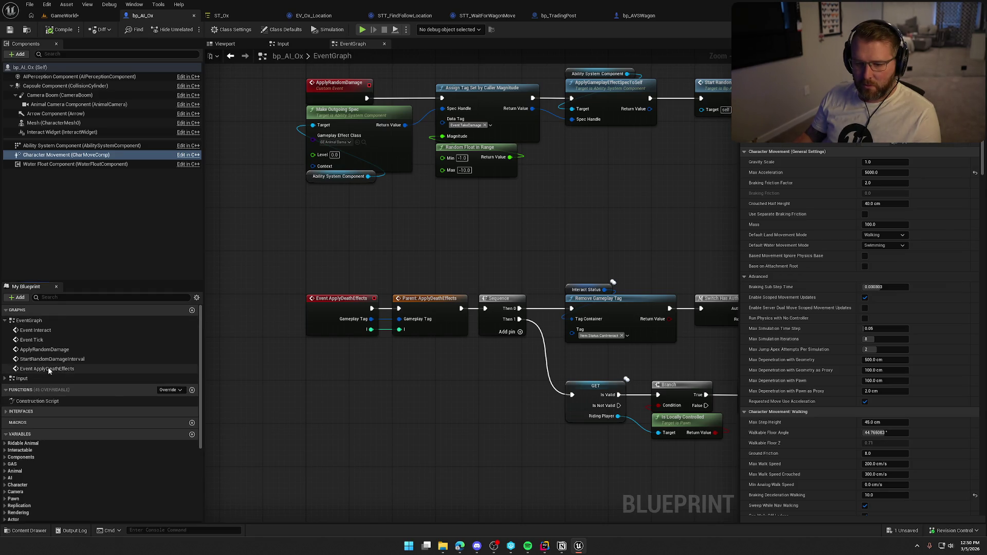
double_click(44, 350)
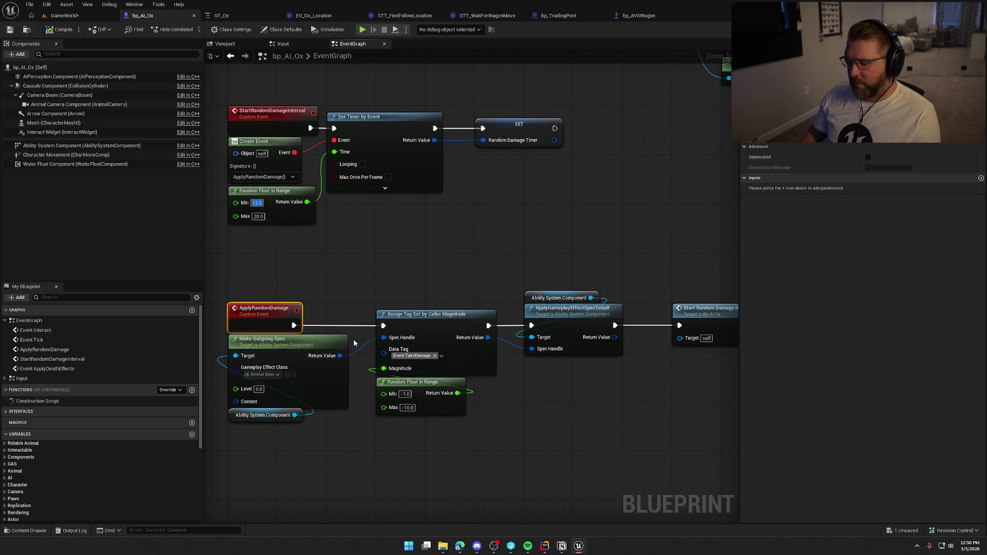
Set Random Float in Range to Min 1.0 and Max 5.0, then return to GameWorld.
text(1)
key(Tab)
text(5)
click(353, 340)
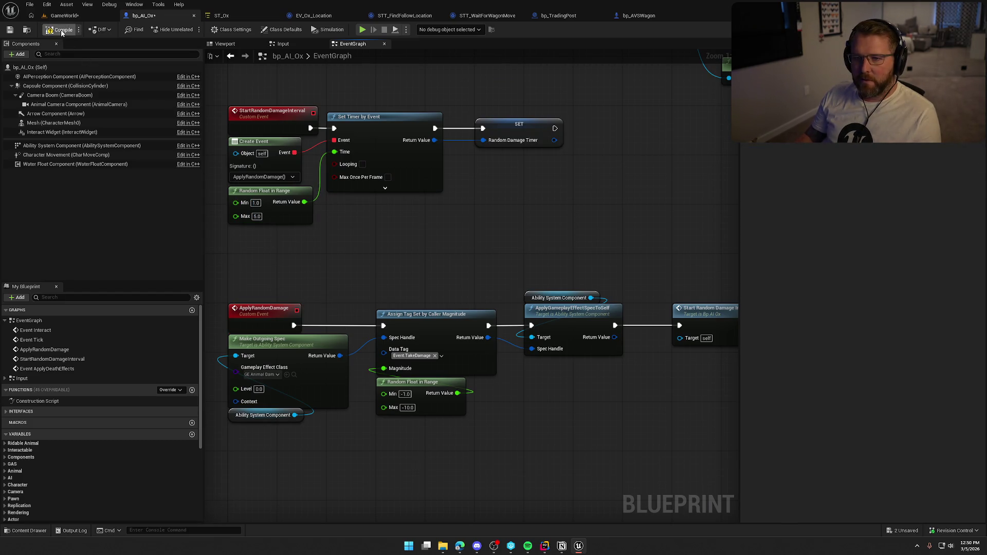
click(72, 16)
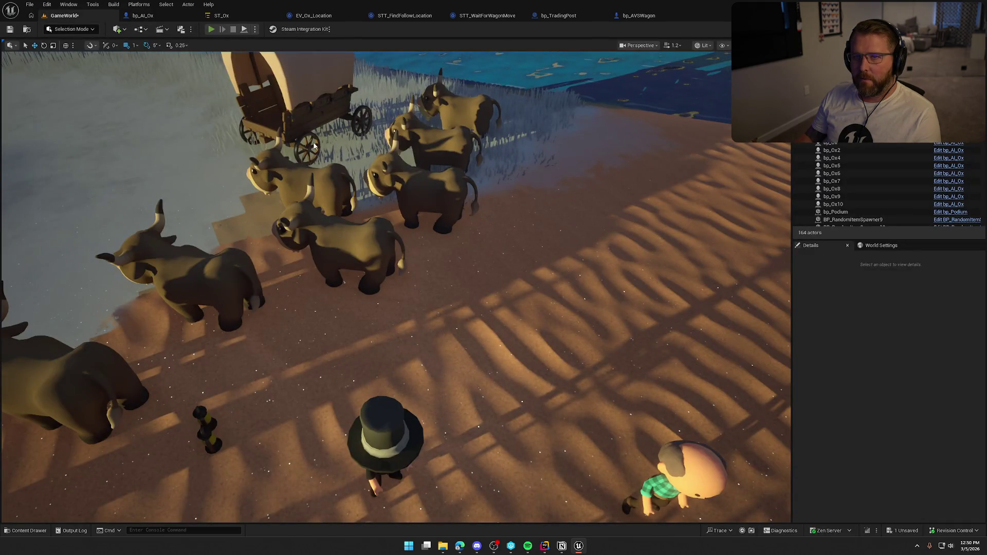
Start playing, ride and dismount the ox, then climb into the wagon to drive.
key(alt+p)
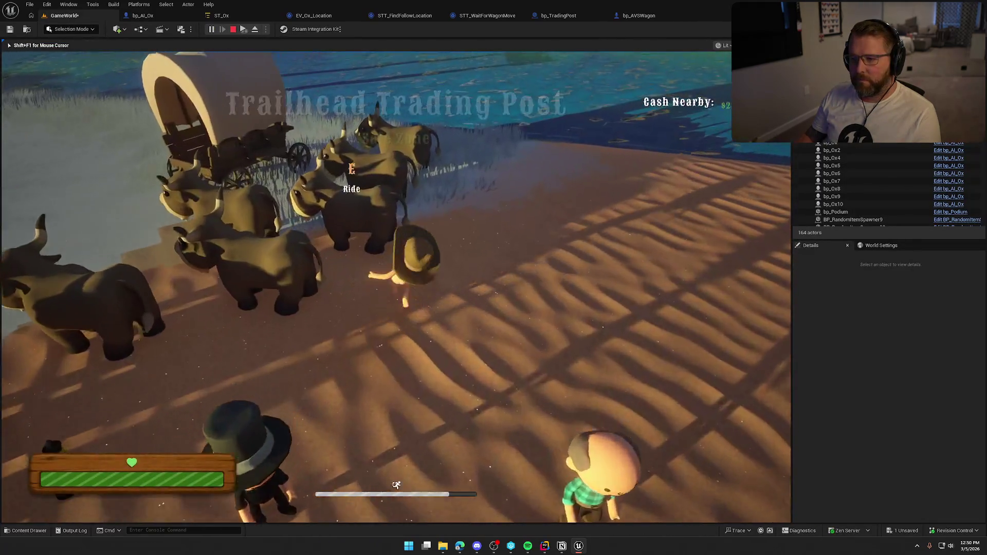
key(e)
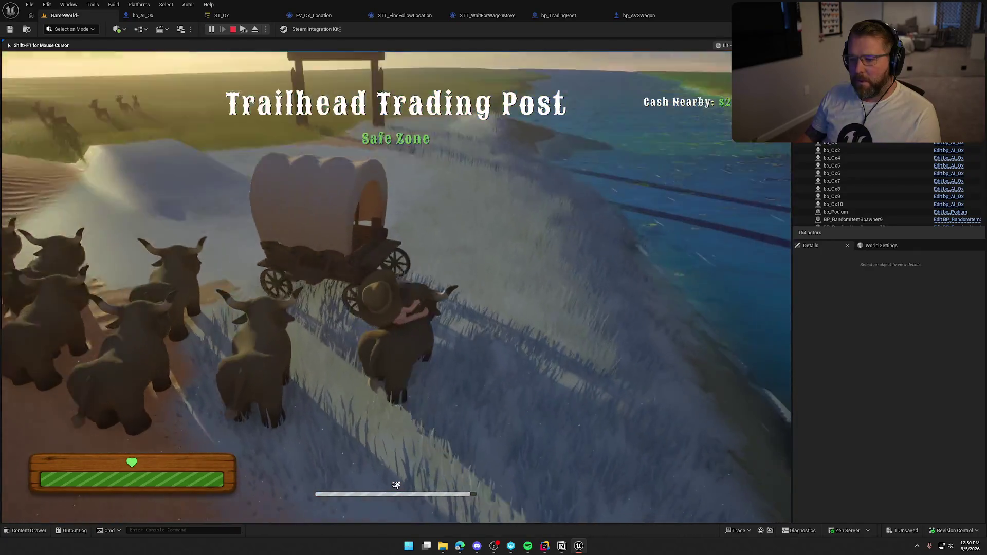
key(e)
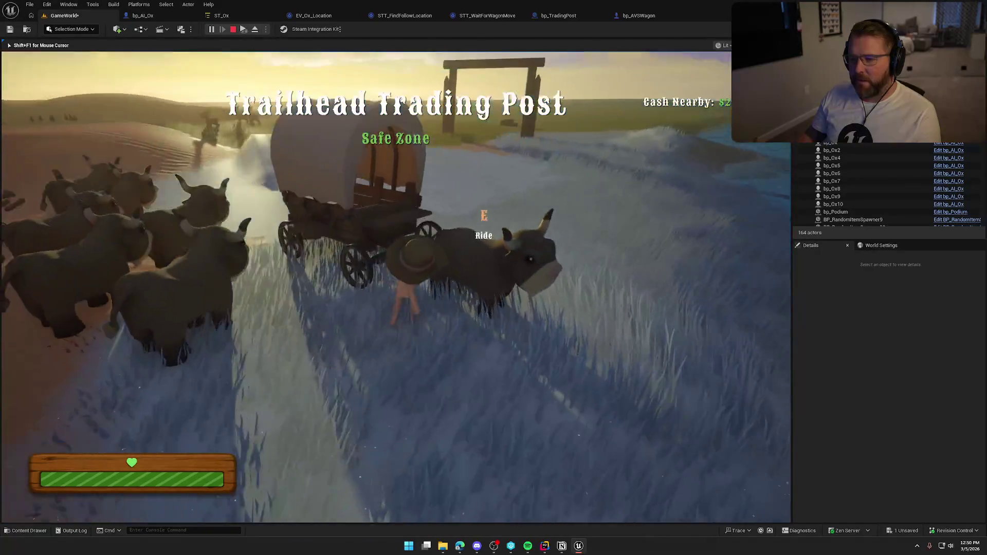
key(w)
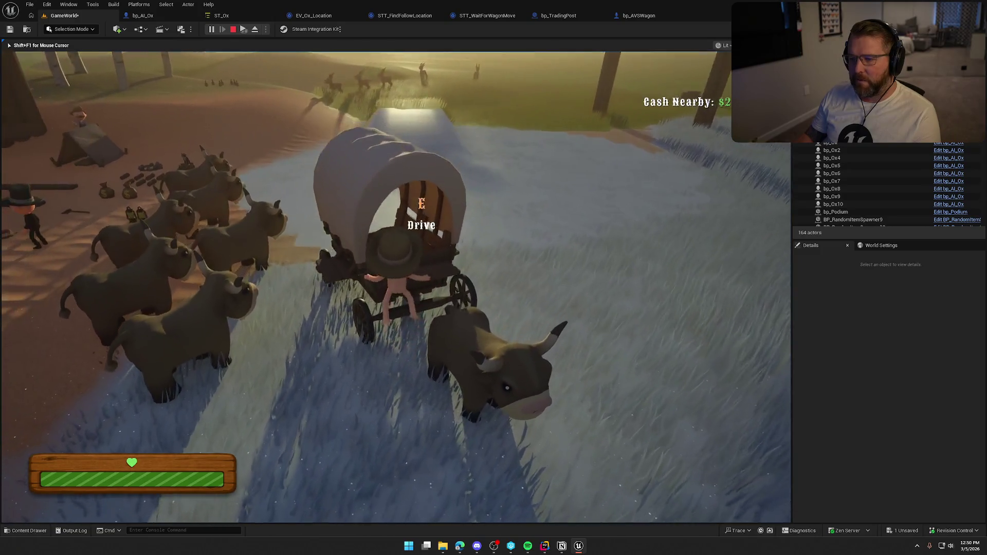
key(e)
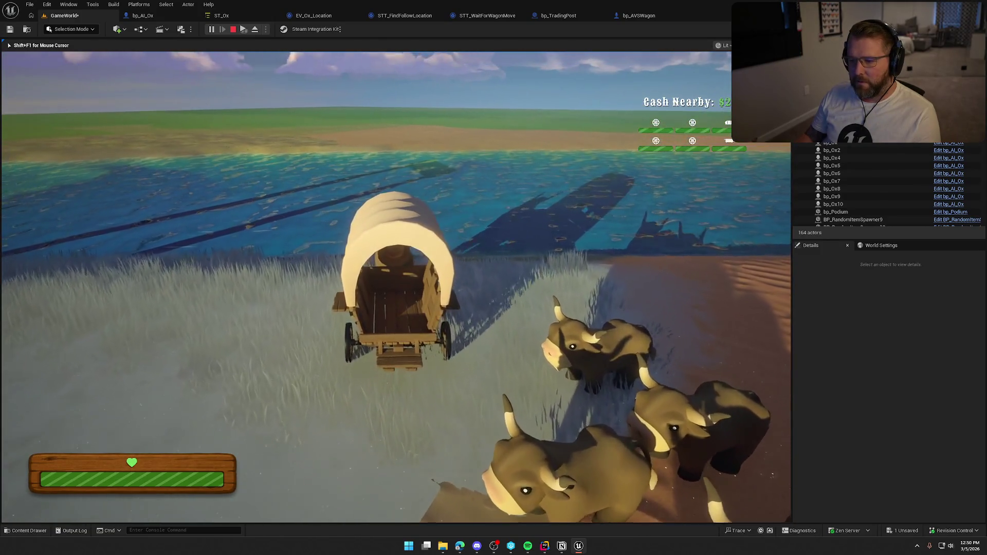
Drive the wagon through the water onto the beach, then end the play-test.
key(w)
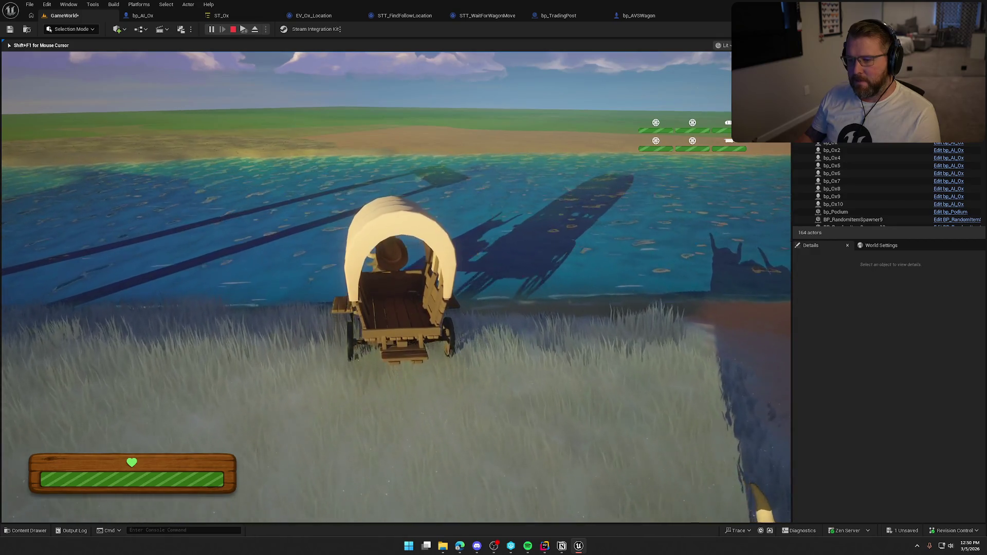
key(w)
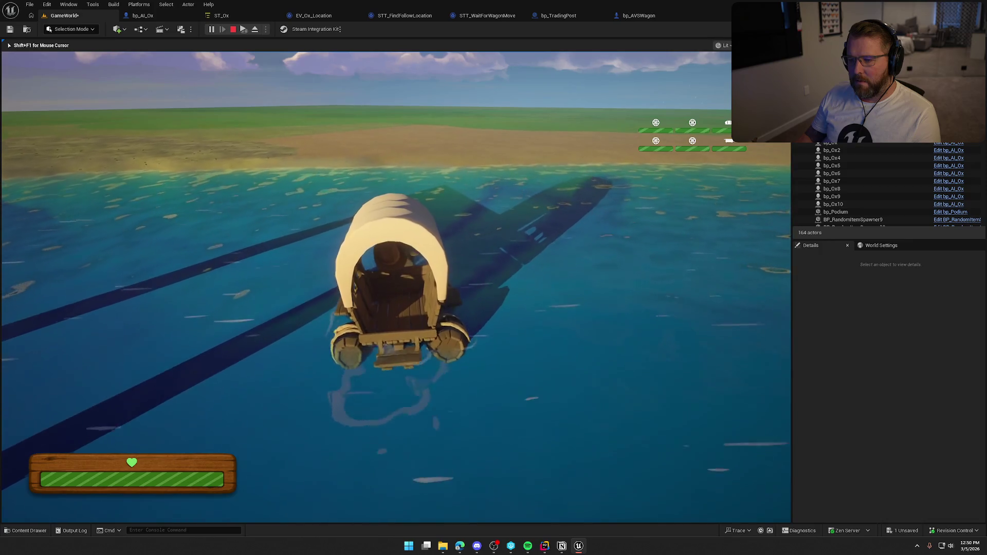
key(w)
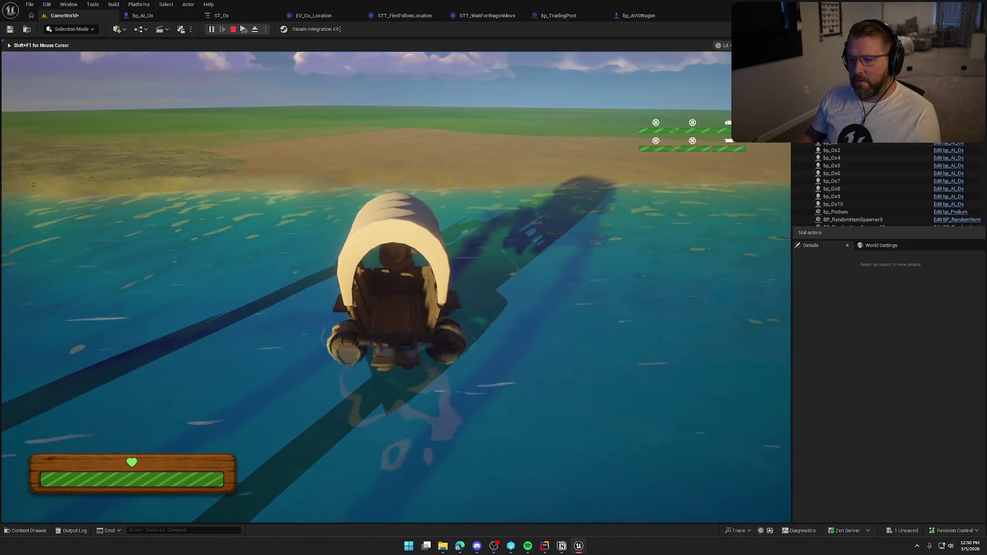
key(w)
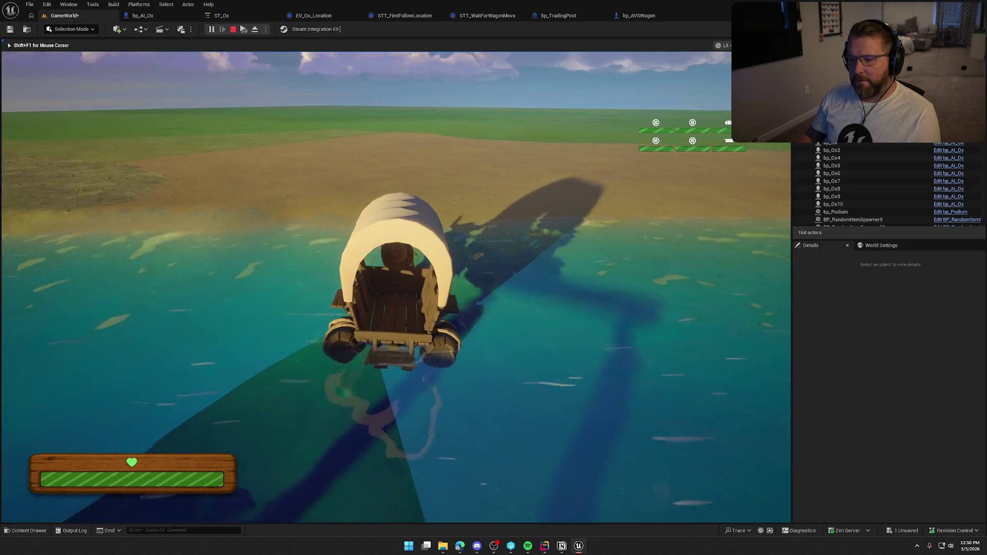
key(a)
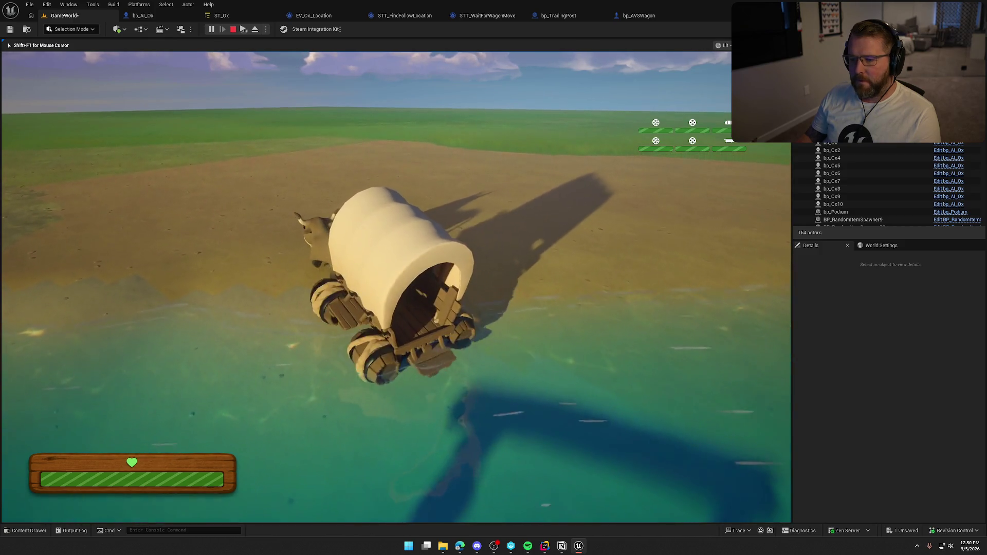
key(w)
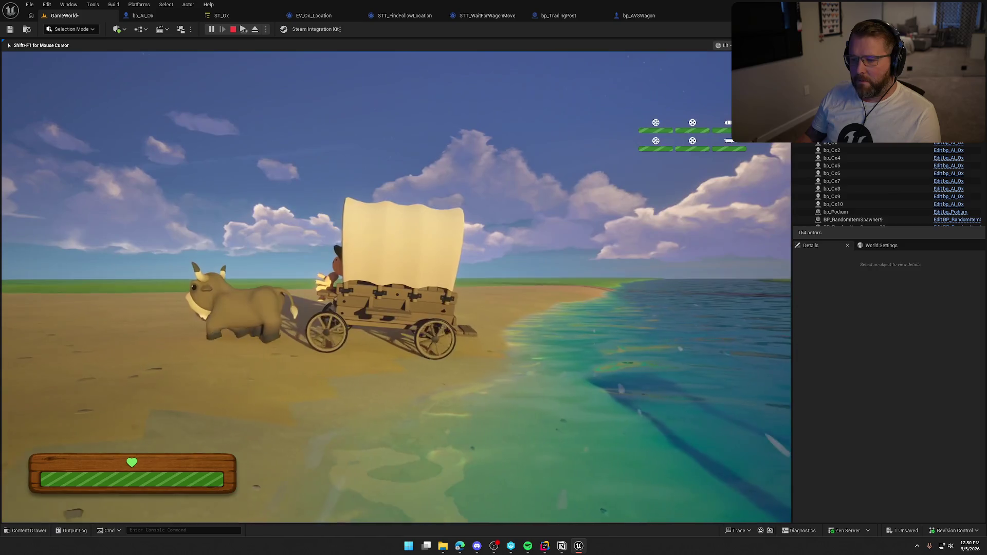
key(w)
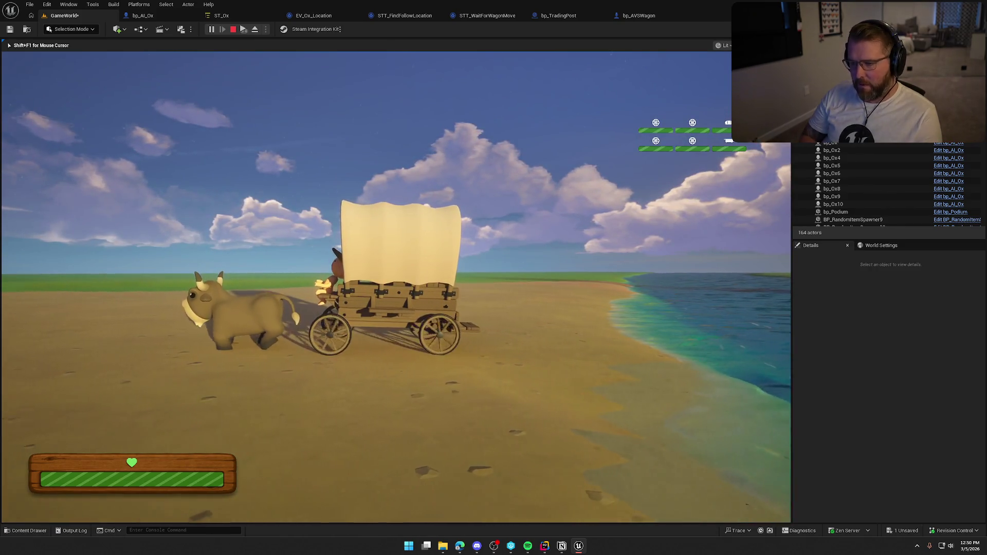
key(w)
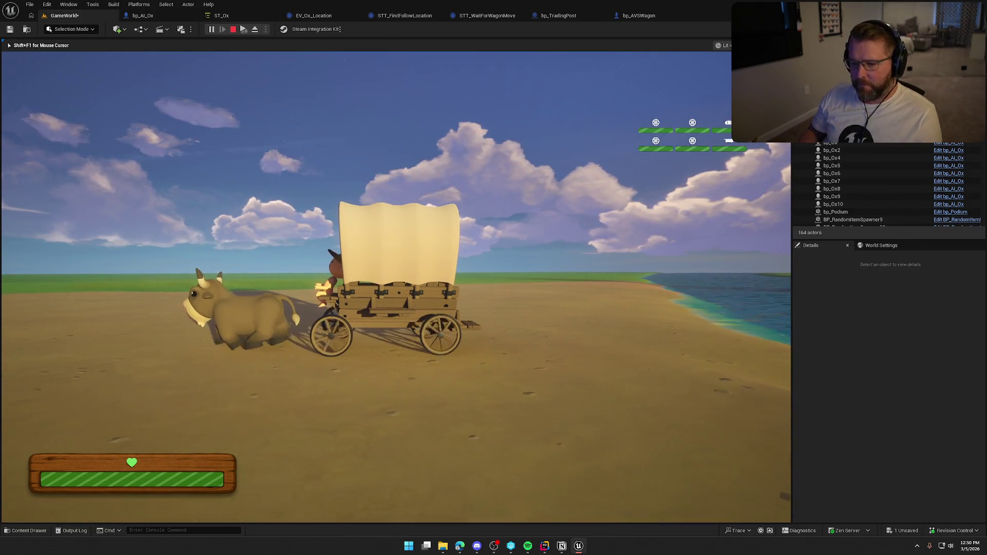
key(w)
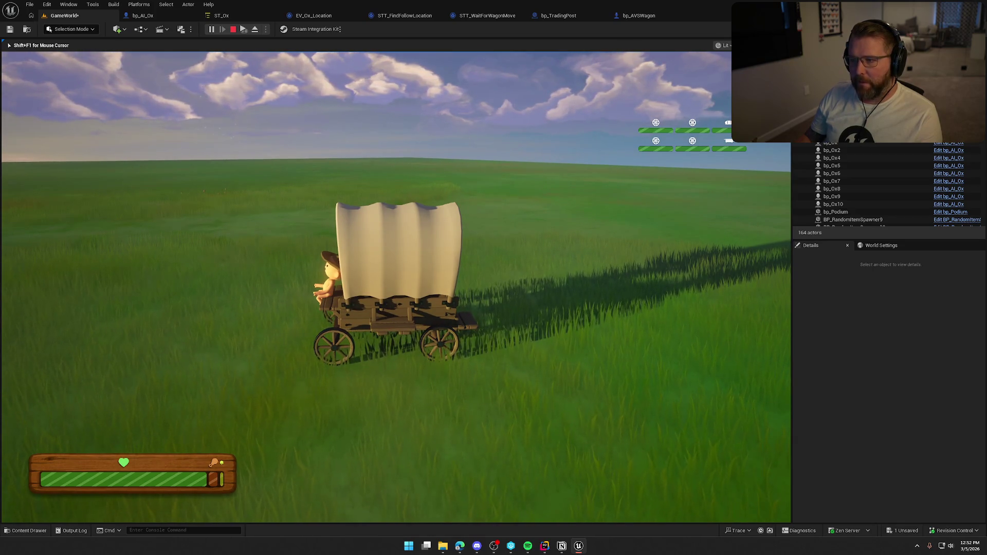
key(Escape)
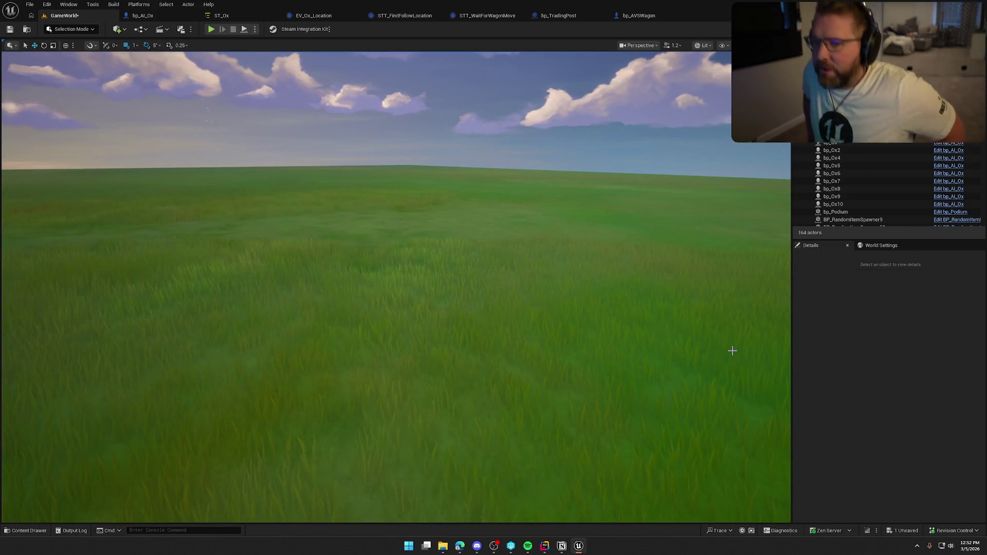
Return to bp_AVSWagon and frame the shifter-position Select and gear loop in UpdateGearSpeedByOx.
click(637, 16)
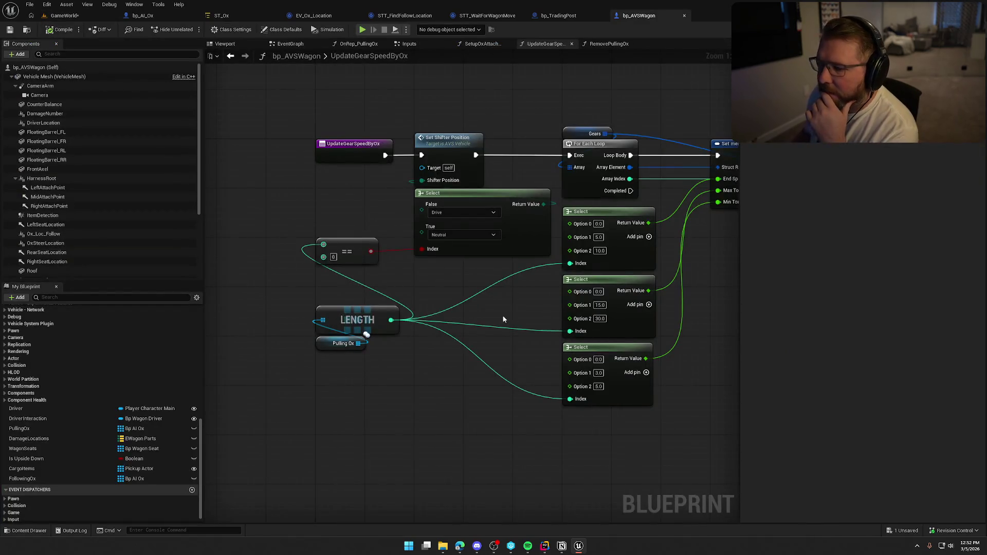
drag(503, 319, 413, 290)
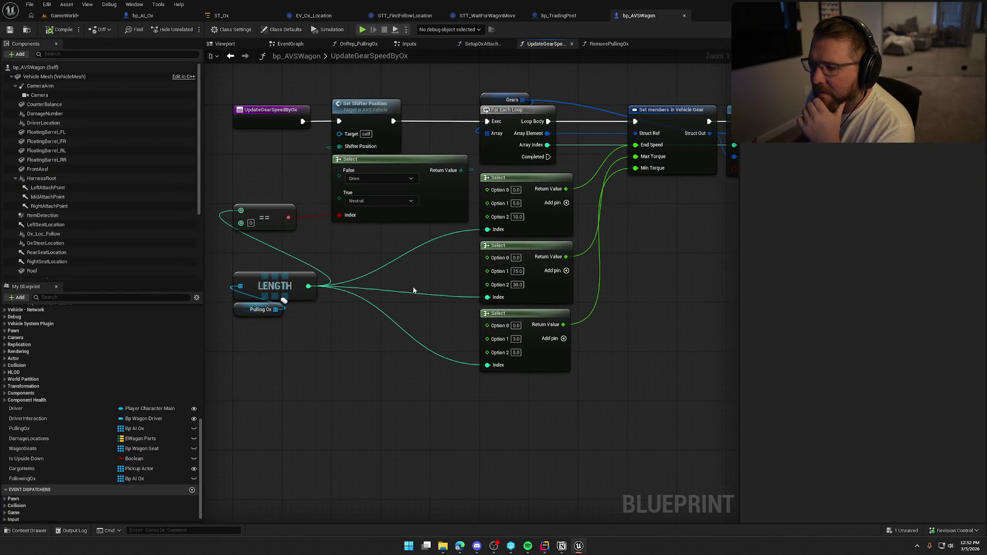
scroll(413, 291, down, 3)
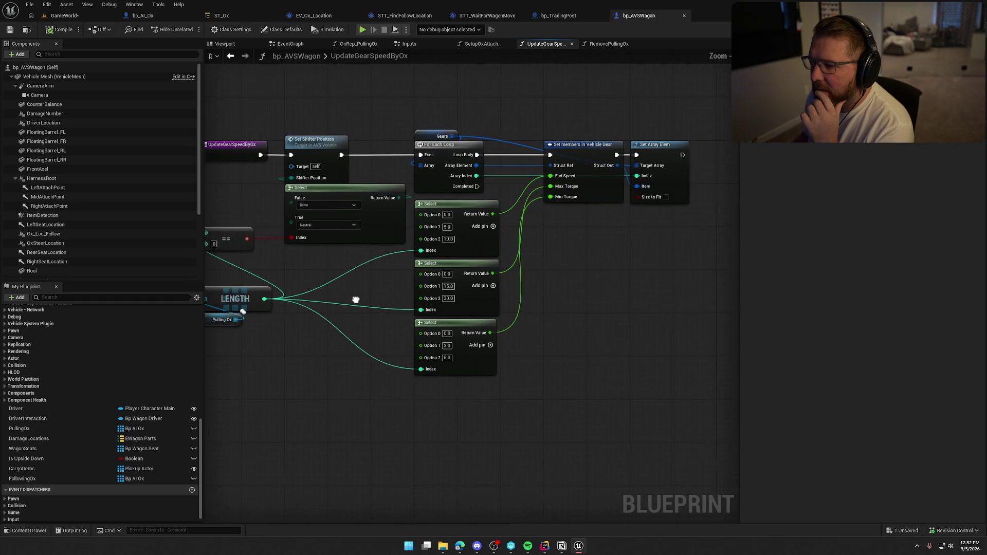
scroll(384, 279, up, 2)
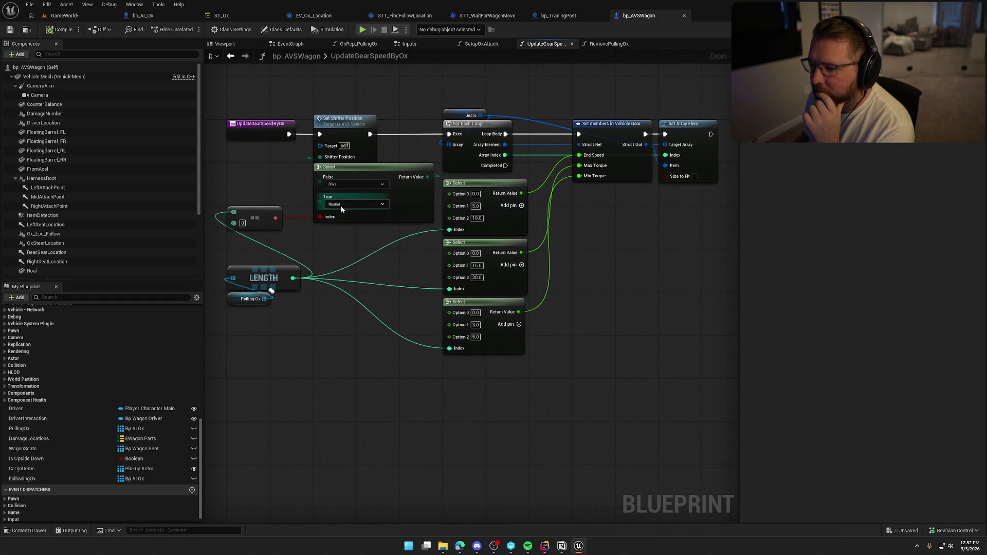
drag(327, 248, 351, 265)
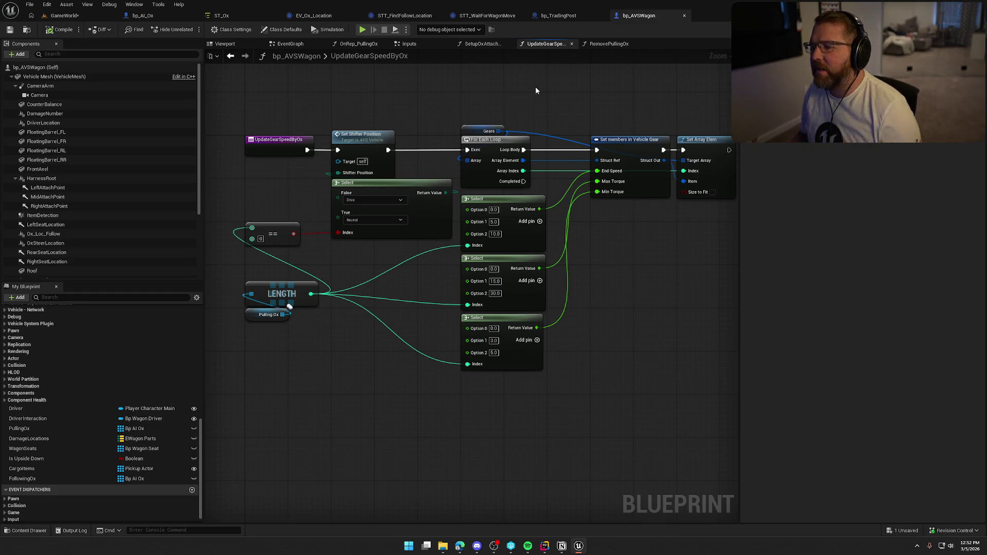
scroll(392, 254, up, 1)
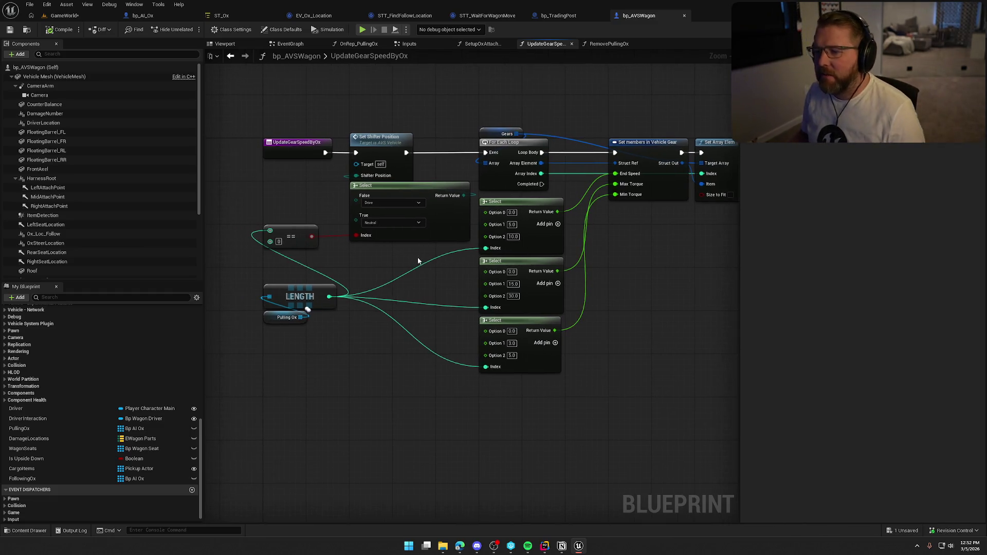
right_click(420, 262)
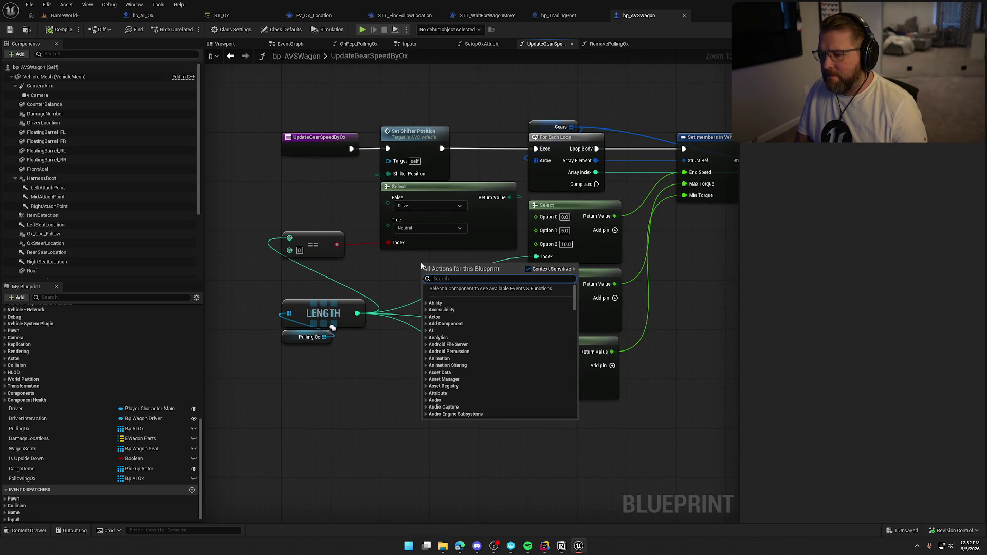
text(gear)
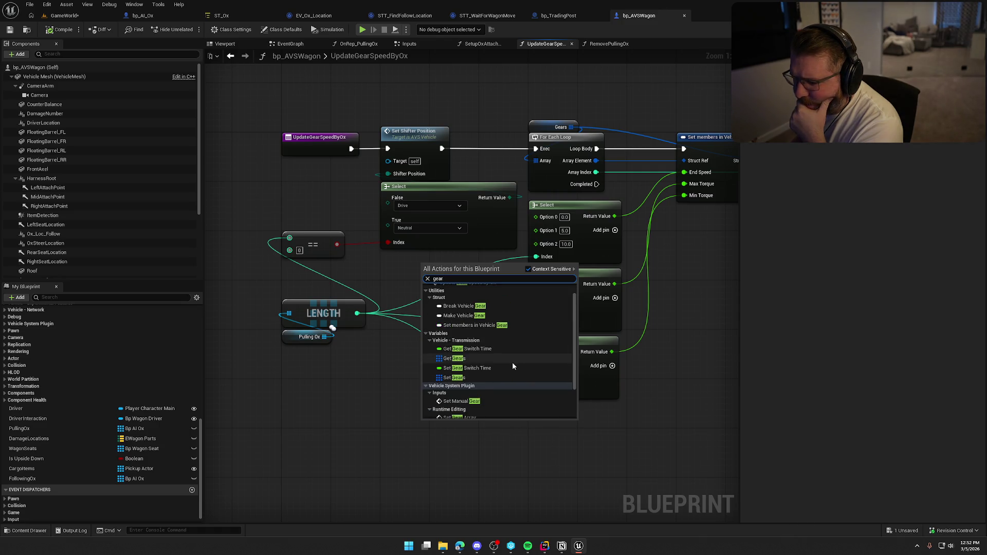
click(461, 352)
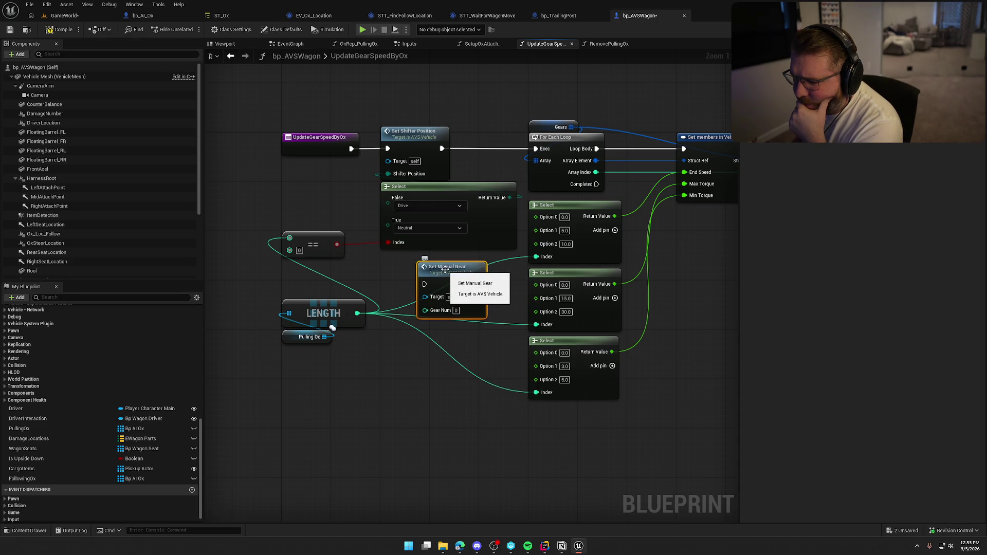
mouse_move(445, 270)
mouse_down()
mouse_move(415, 262)
mouse_move(458, 266)
mouse_up()
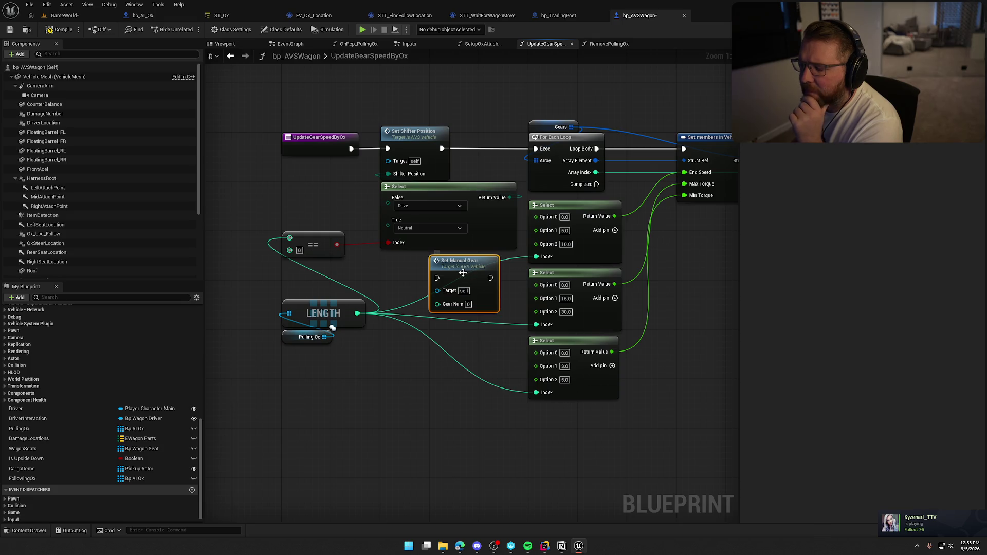
key(Delete)
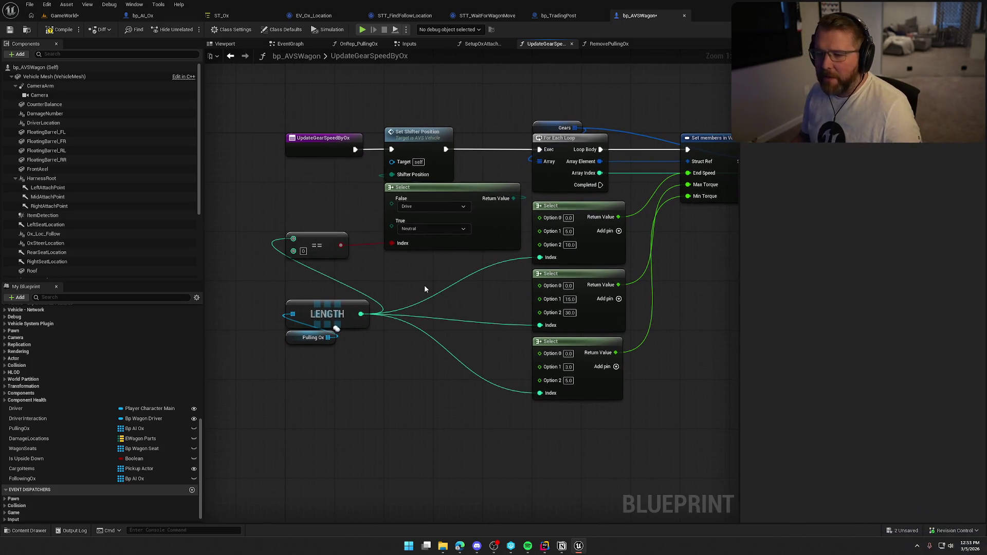
Search the action list for 'engine' and add a Set Engine Running node.
right_click(406, 280)
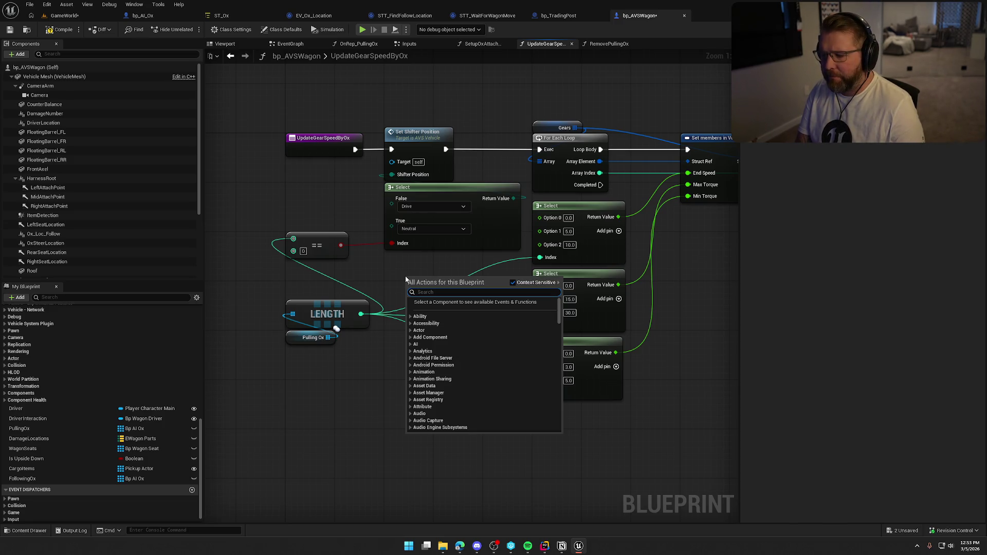
text(stop)
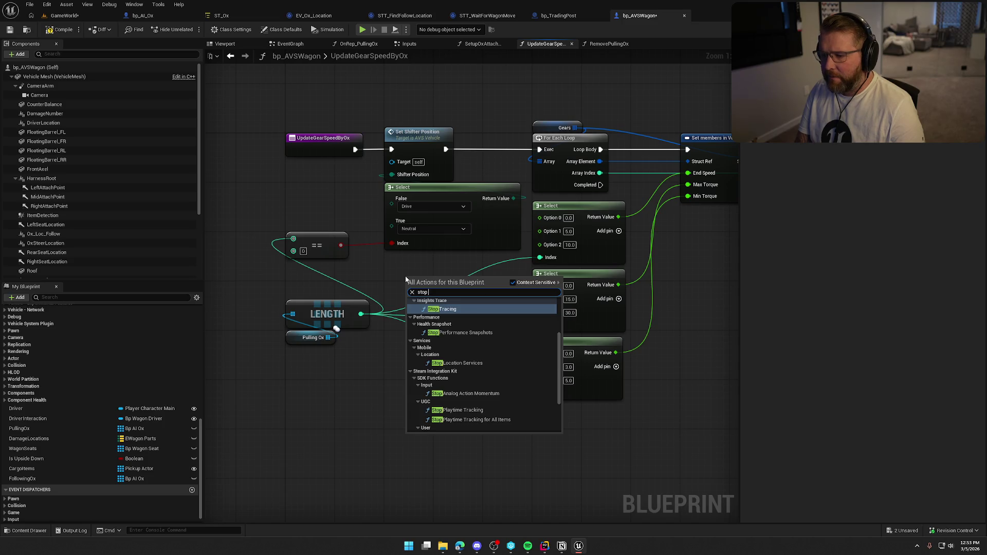
key(BackSpace)
key(BackSpace)
key(BackSpace)
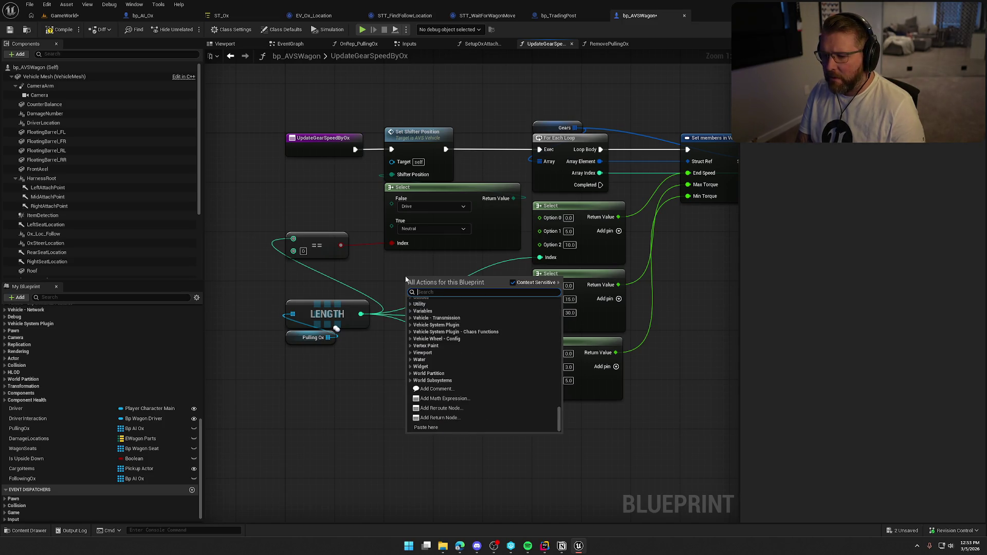
text(engine)
scroll(473, 390, down, 5)
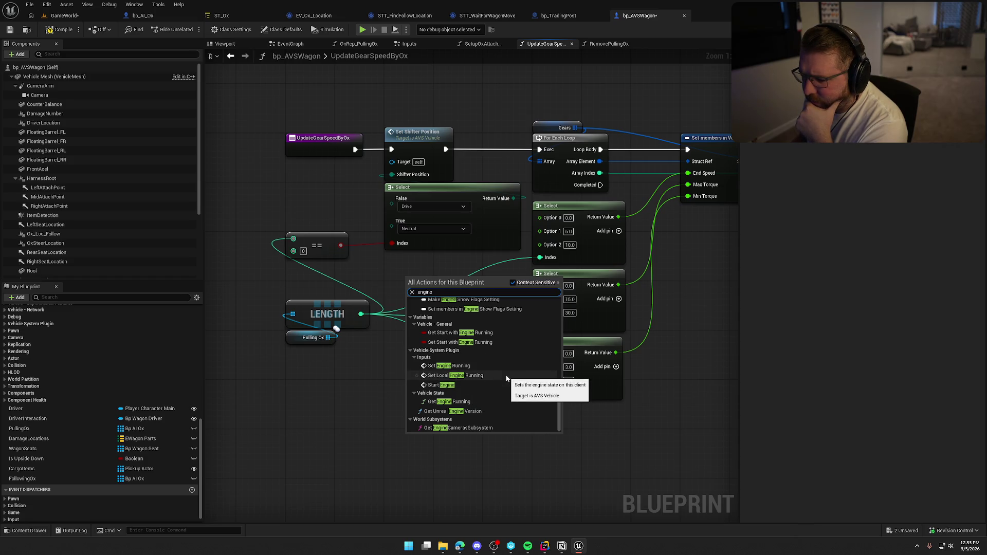
scroll(506, 378, up, 3)
scroll(506, 379, down, 2)
scroll(506, 379, down, 1)
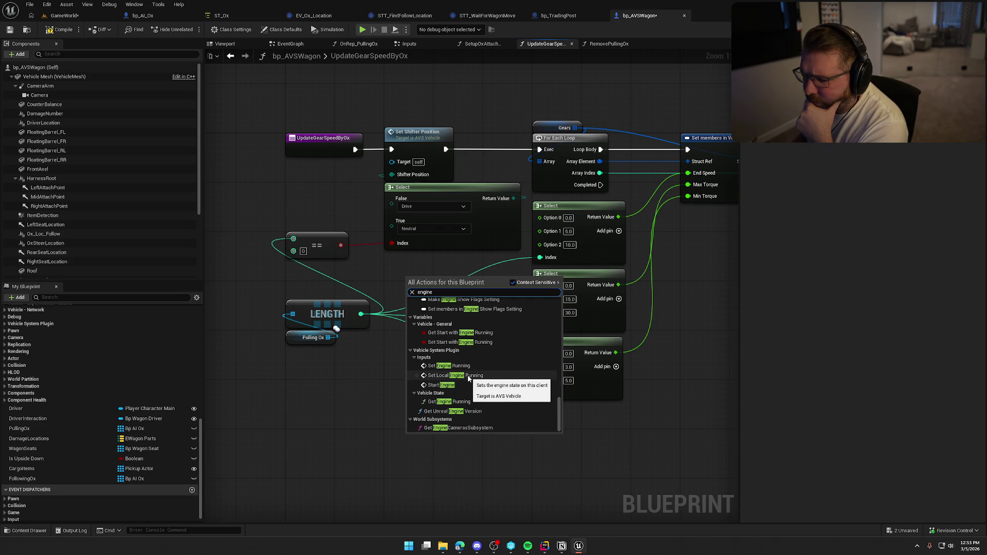
click(464, 366)
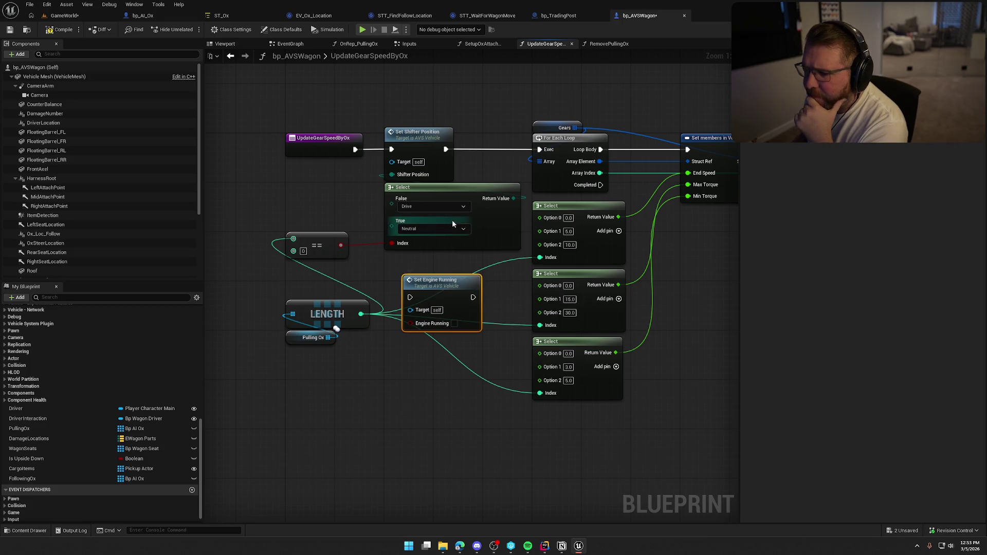
Shift the loop group right and place Set Engine Running after Set Shifter Position.
drag(443, 261, 305, 303)
drag(430, 150, 670, 449)
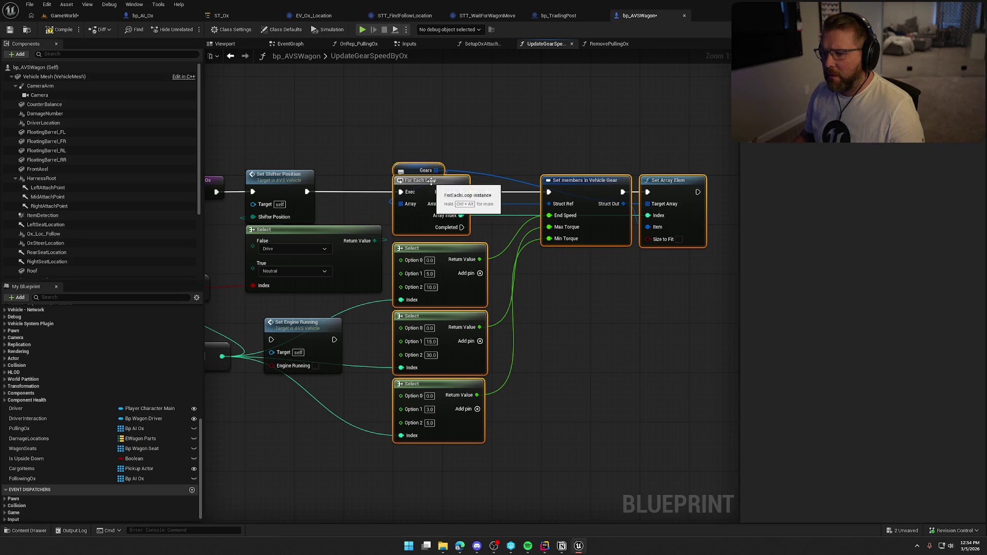
drag(421, 181, 521, 181)
click(317, 323)
mouse_move(317, 322)
mouse_down()
mouse_move(426, 183)
mouse_move(292, 189)
mouse_move(307, 193)
mouse_up()
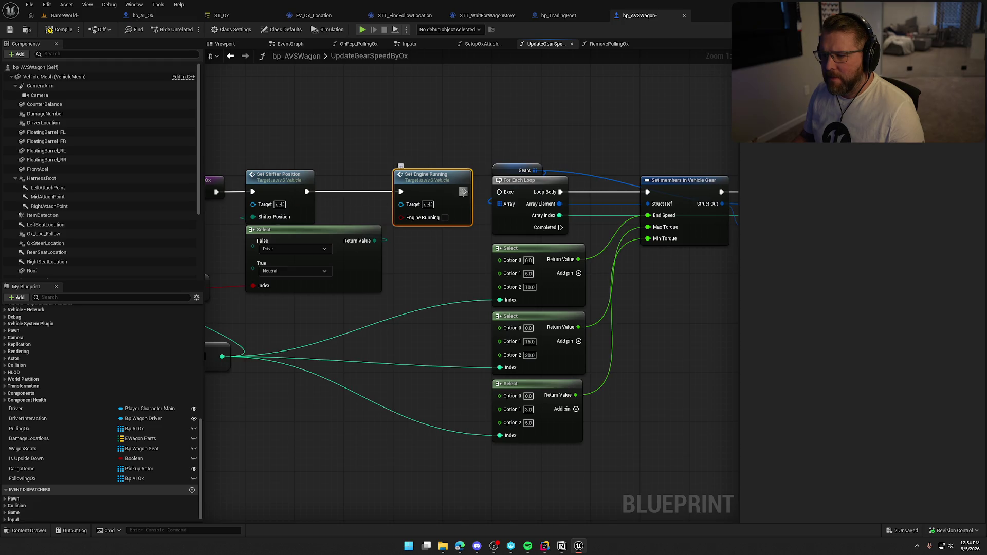
mouse_move(227, 293)
mouse_down()
mouse_move(309, 293)
mouse_move(483, 232)
mouse_move(462, 315)
mouse_move(425, 320)
mouse_up()
Wire a NOT of the == result into Set Engine Running's Engine Running, then return to GameWorld.
text(not)
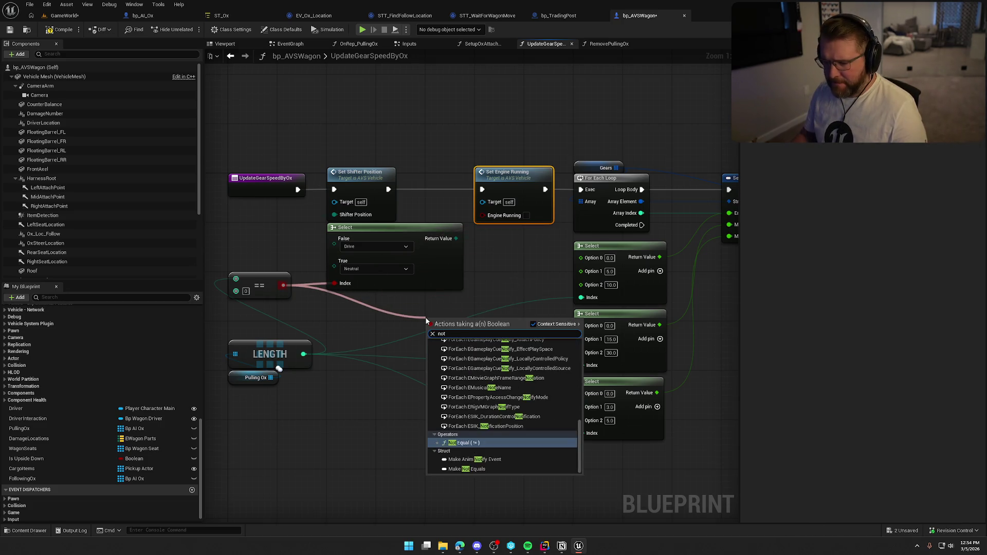
click(472, 357)
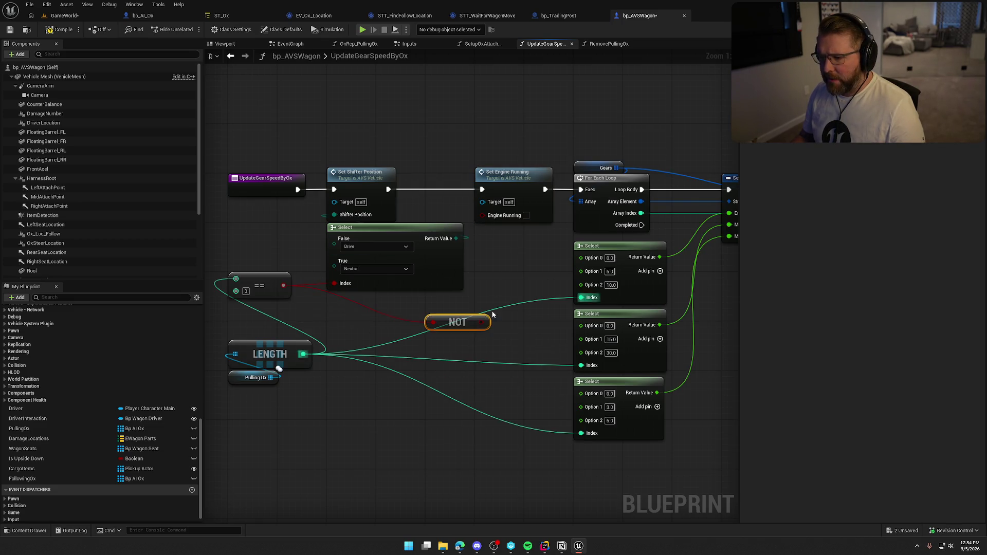
drag(481, 322, 483, 214)
drag(458, 327, 506, 234)
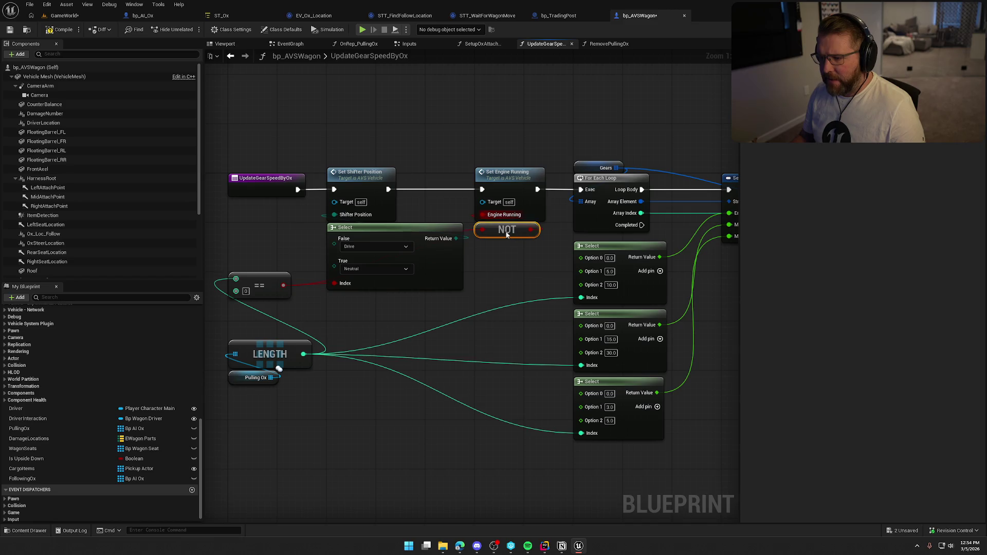
click(66, 19)
Play-test the level: mount and dismount the ox, drive the ox wagon, then end the session.
click(210, 30)
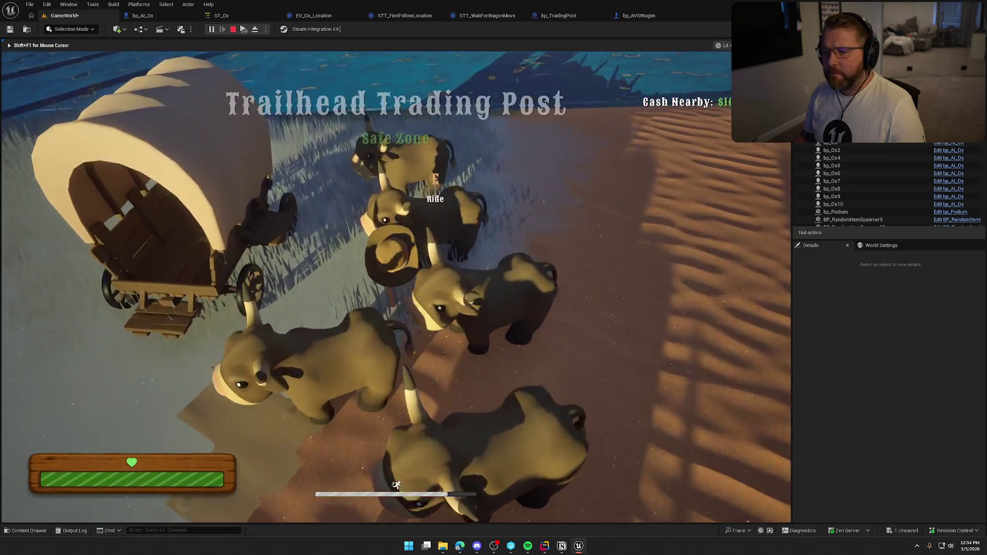
key(e)
key(e)
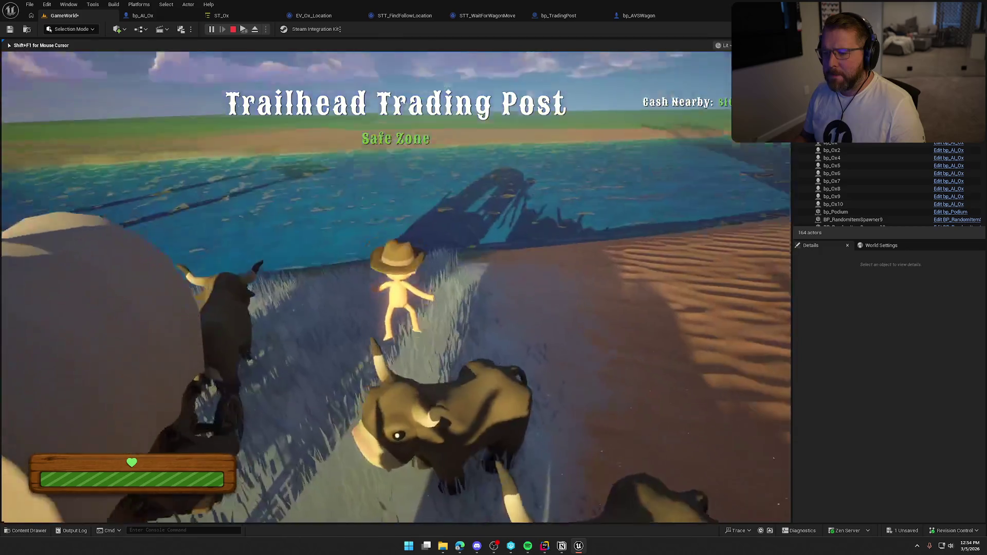
key(e)
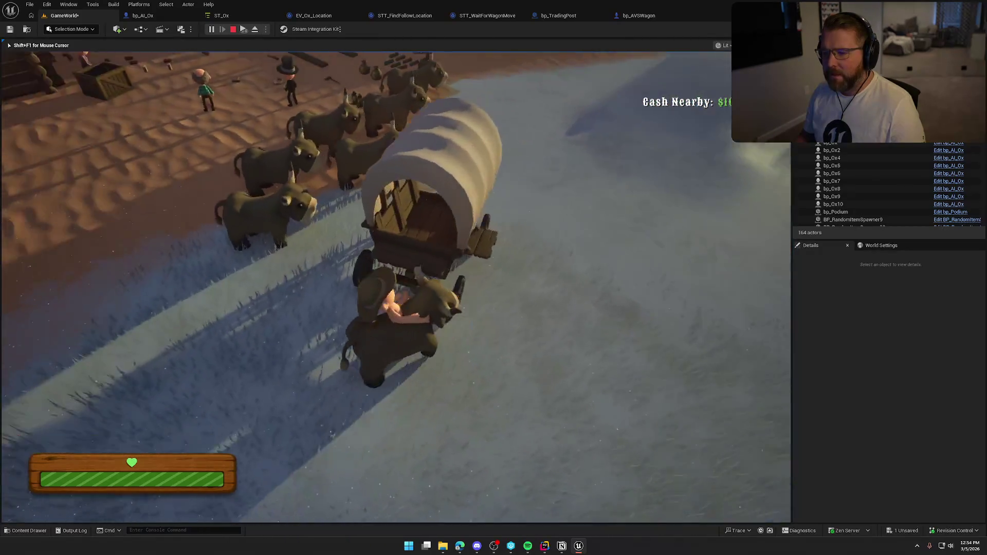
key(e)
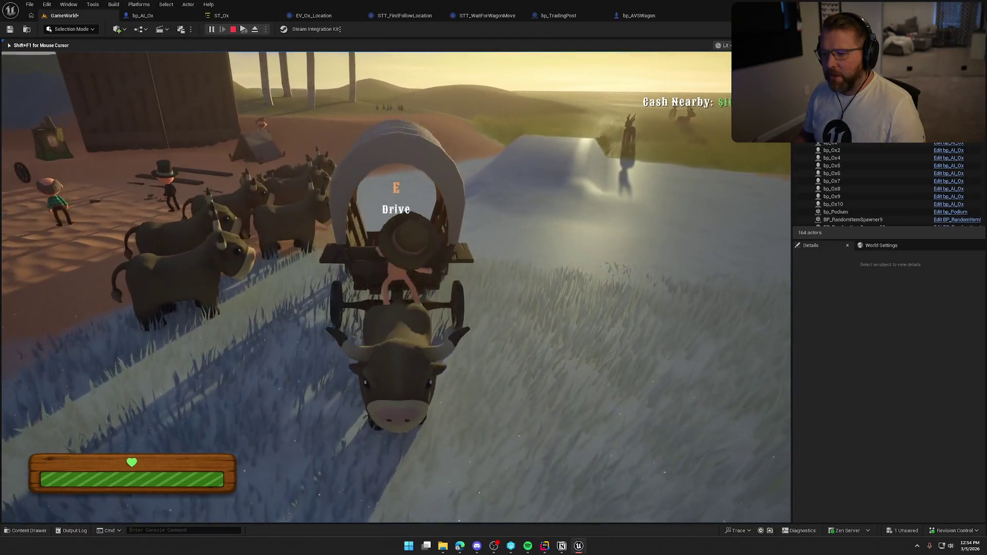
key(e)
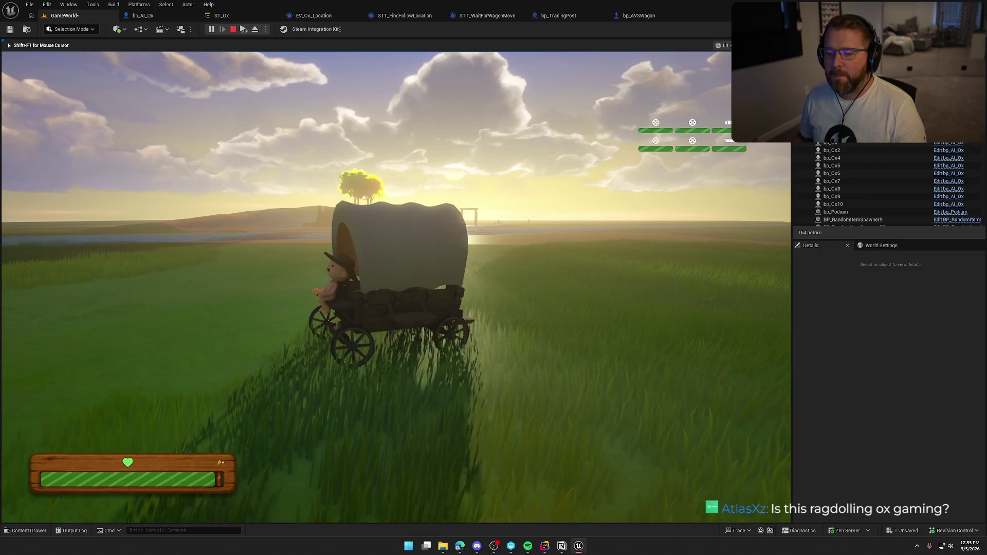
key(Escape)
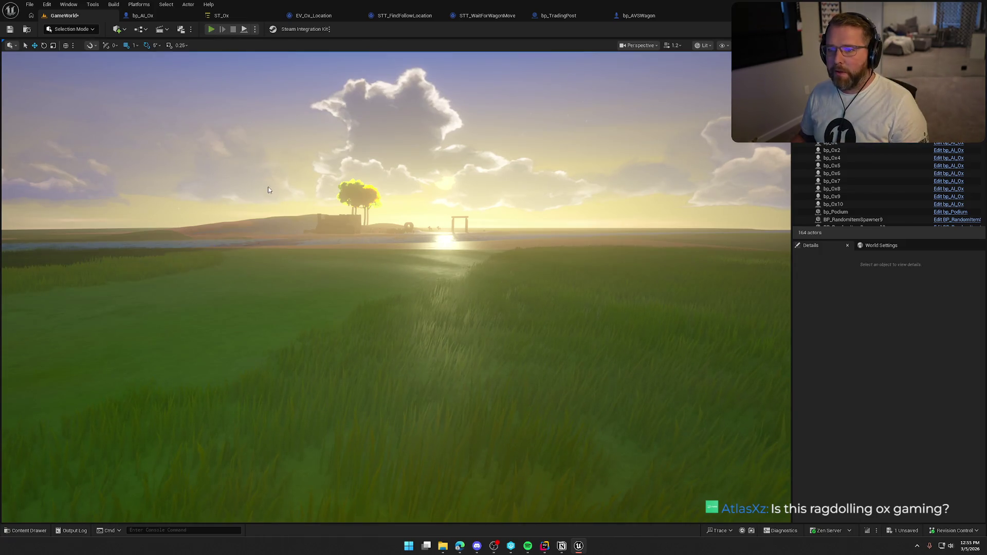
Start a new play-in-editor session, dismissing the stray Windows Start menu.
key(alt+p)
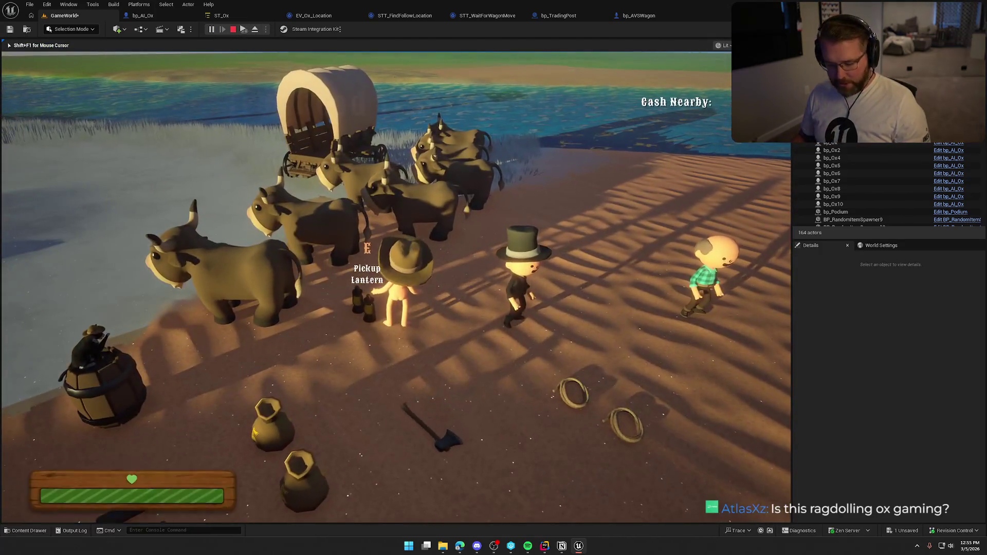
key(super)
key(super)
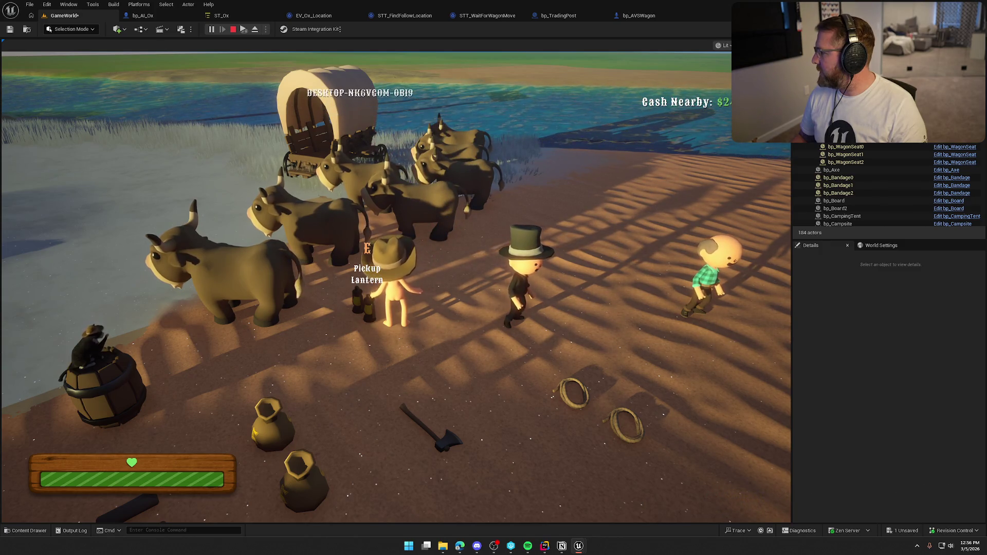
key(super)
key(super)
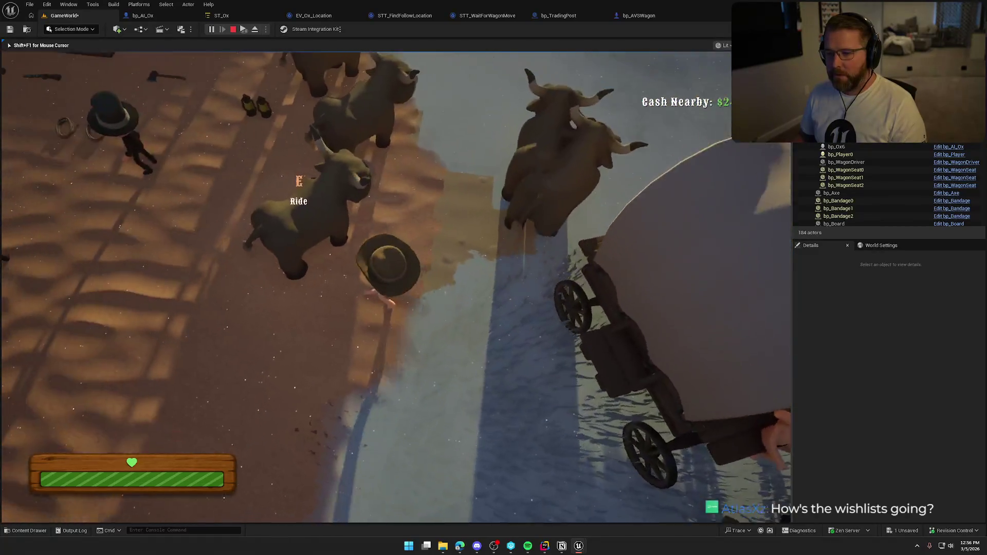
Ride the ox to the wagon, get off beside it and sit at the wagon's rear.
key(e)
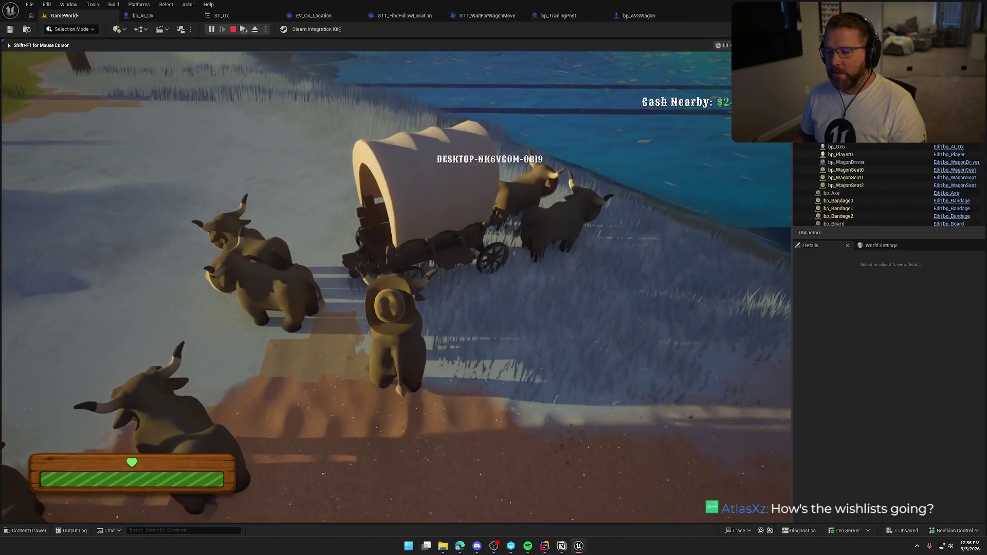
key(e)
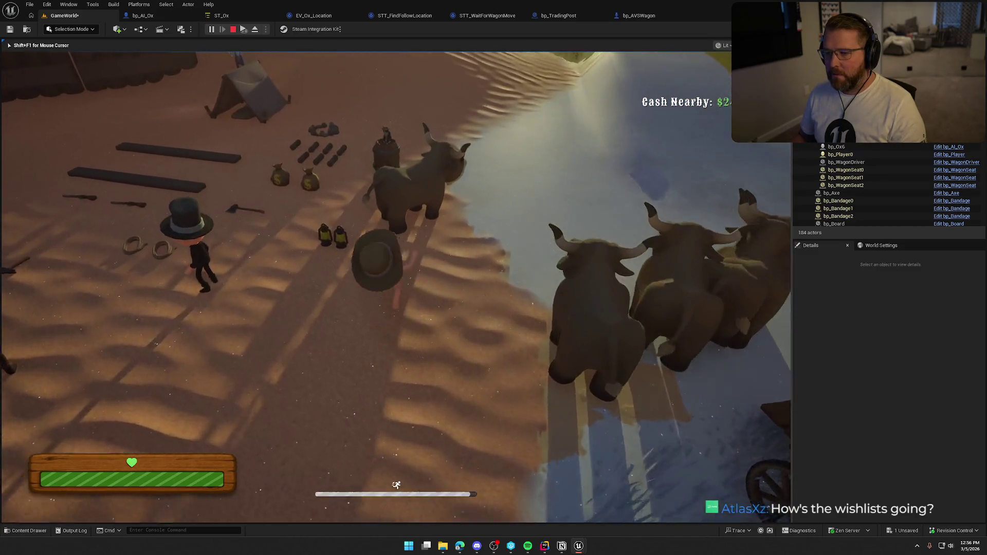
key(e)
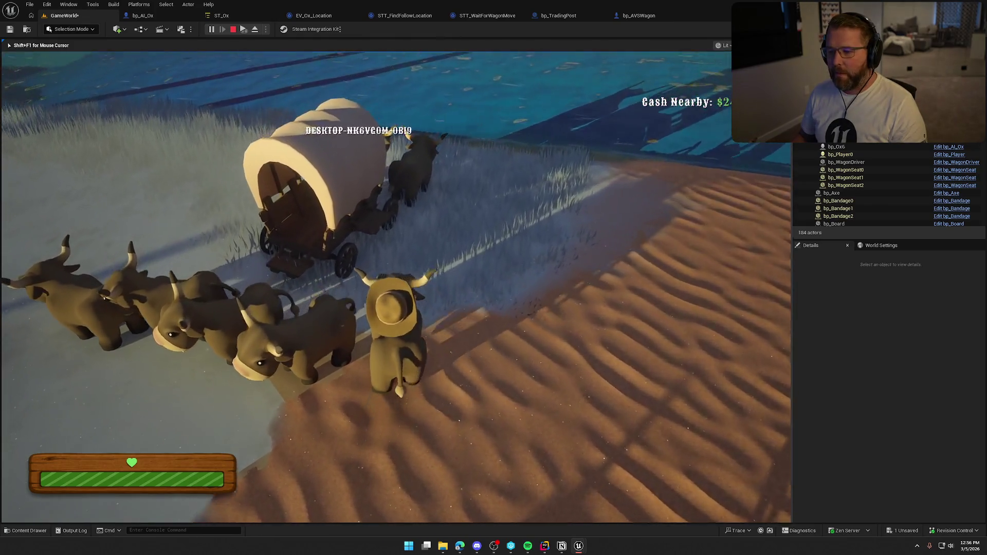
key(e)
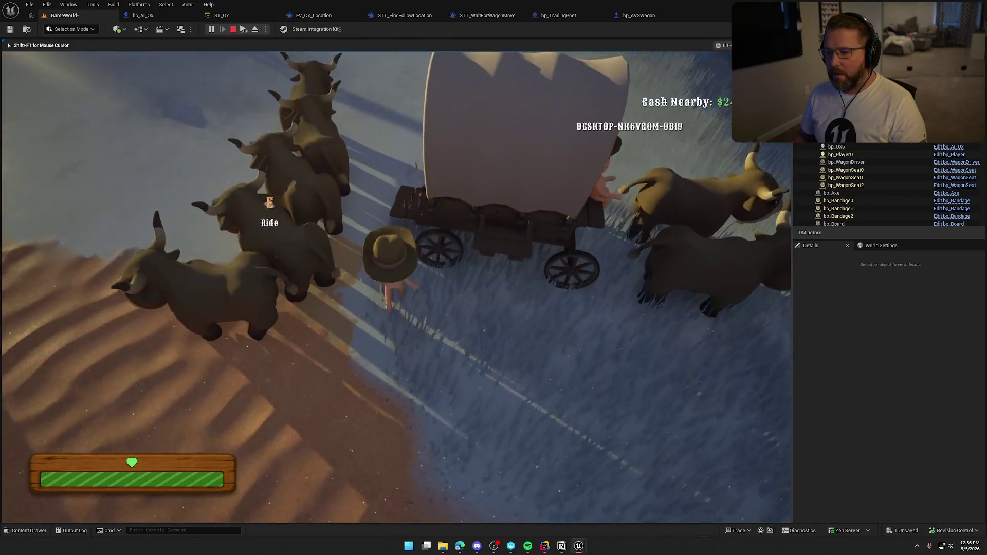
key(e)
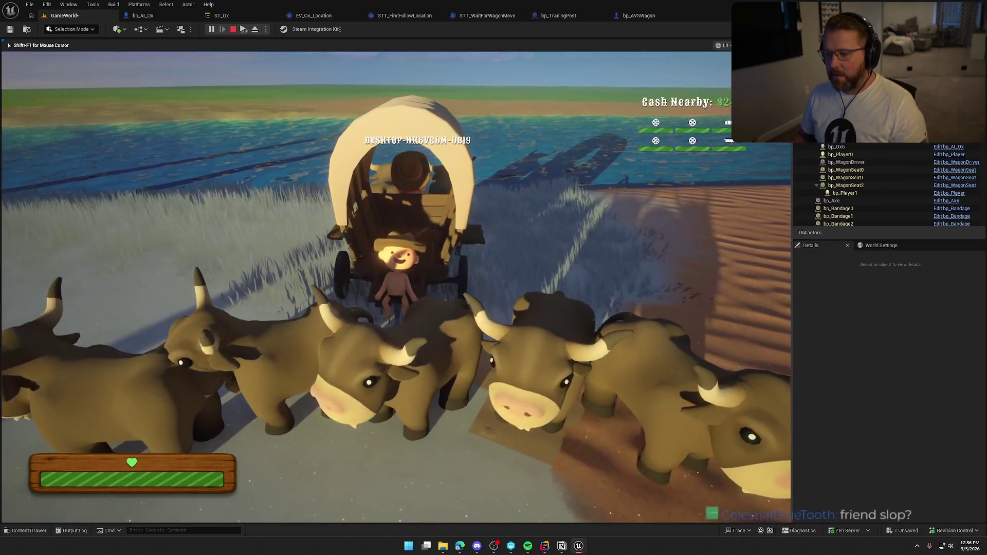
Ride in the wagon as the oxen haul it onto the sand, then stop the multiplayer session.
key(super)
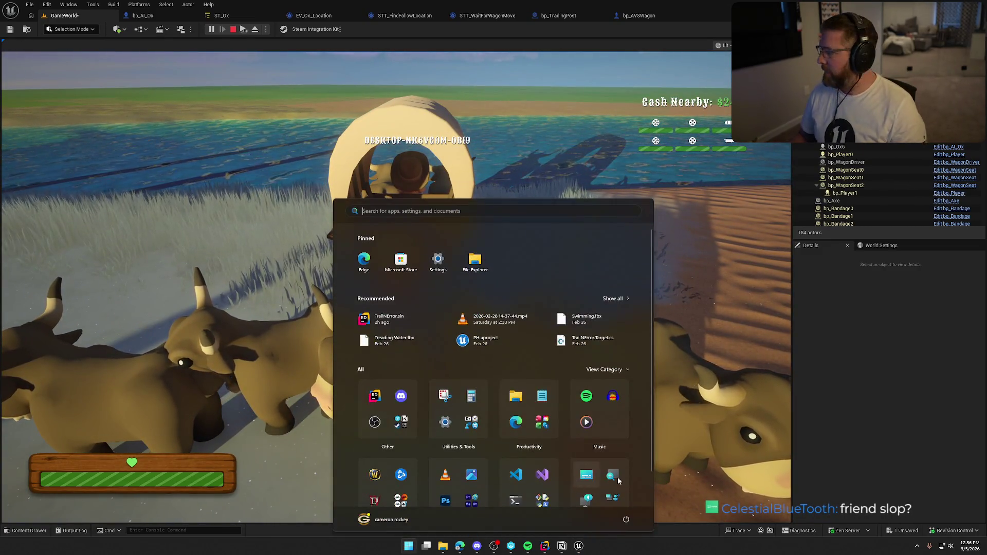
key(super)
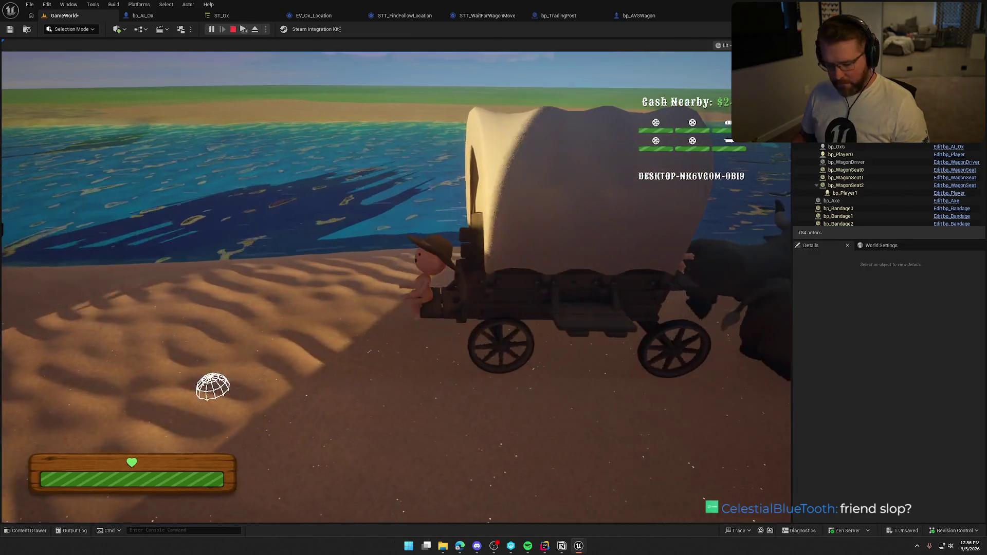
key(super)
key(Escape)
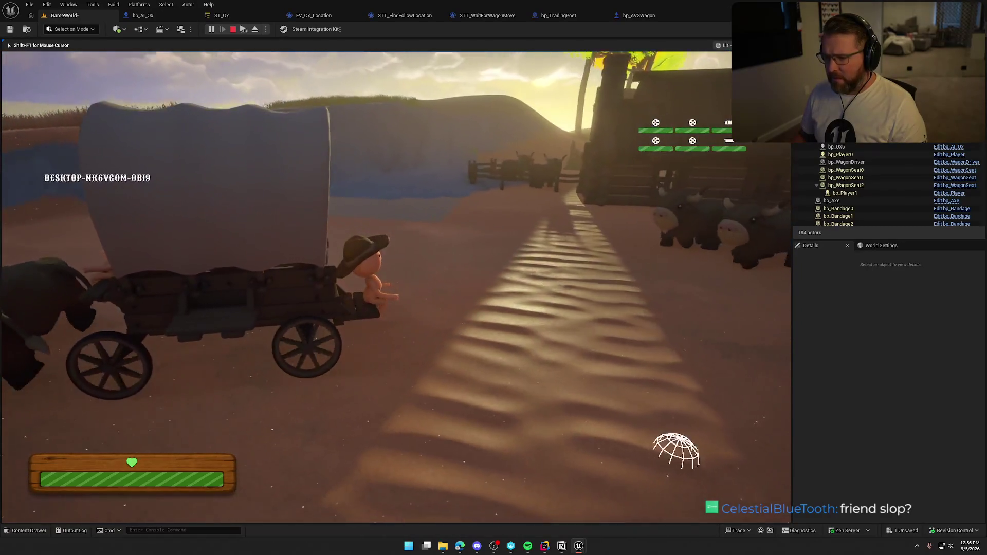
key(super)
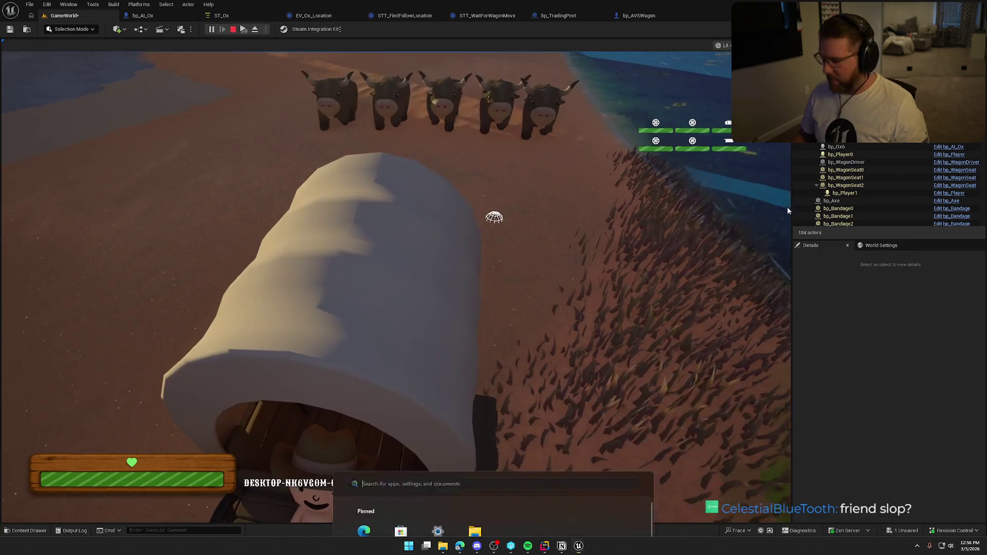
key(Escape)
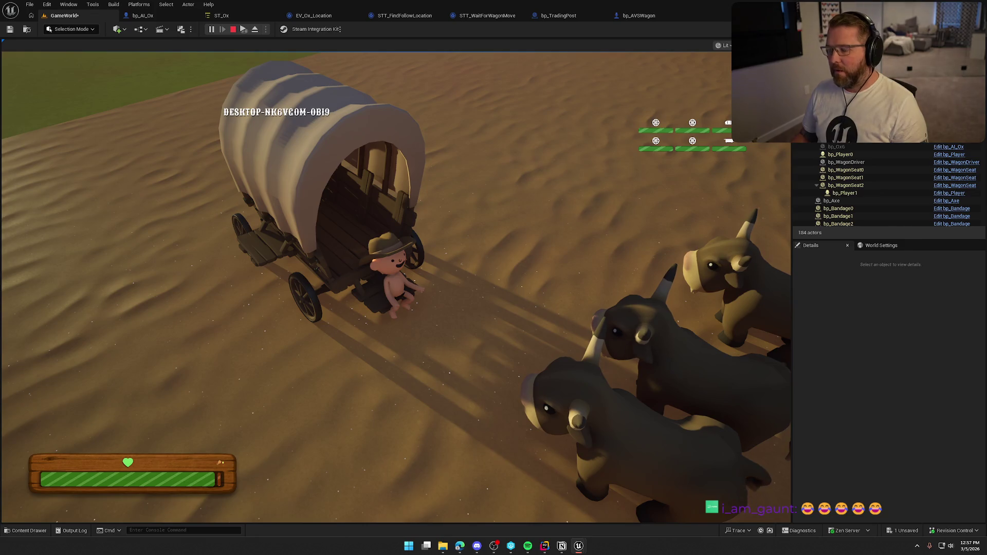
key(super)
click(644, 115)
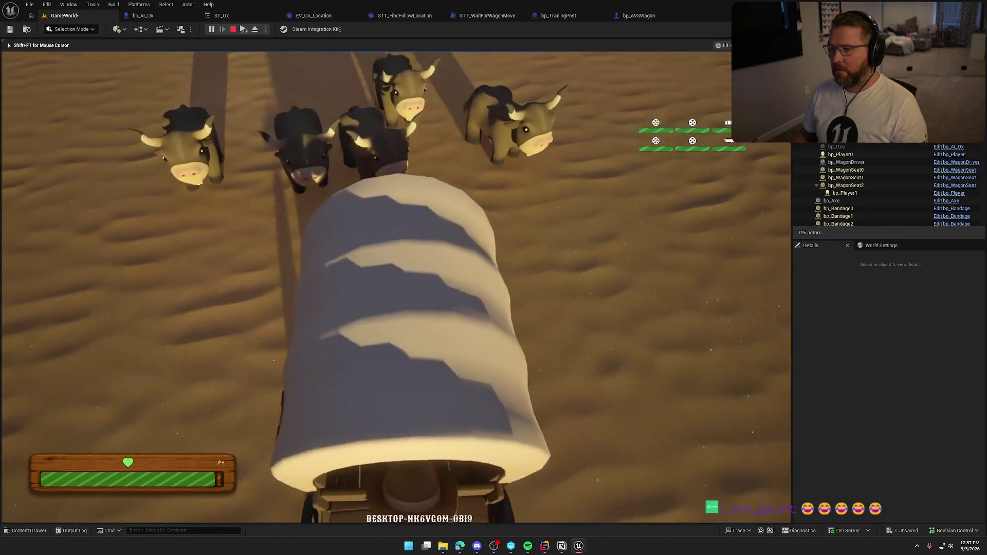
key(Escape)
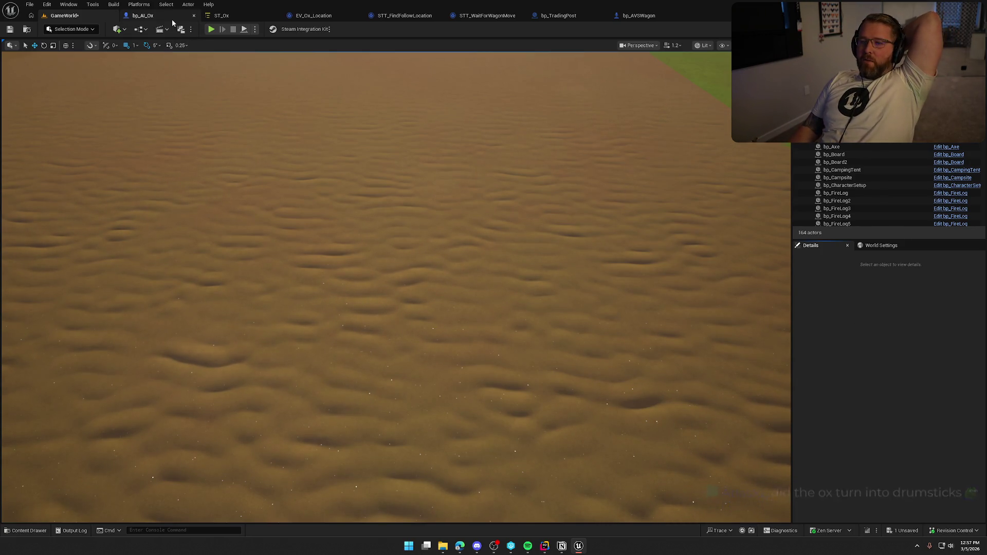
Set bp_AI_Ox's Random Float in Range to Min 12, Max 20, save, and return to GameWorld.
click(143, 15)
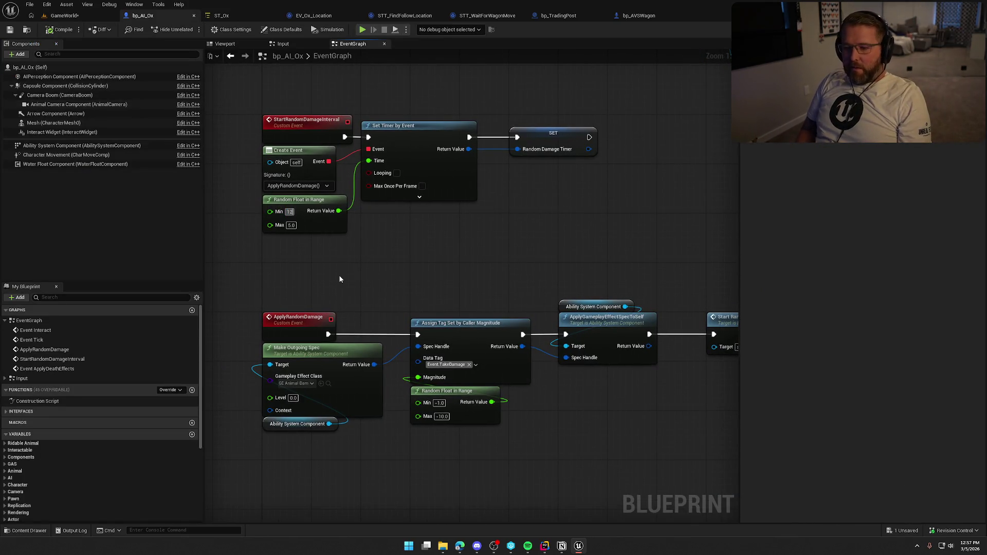
key(ctrl+s)
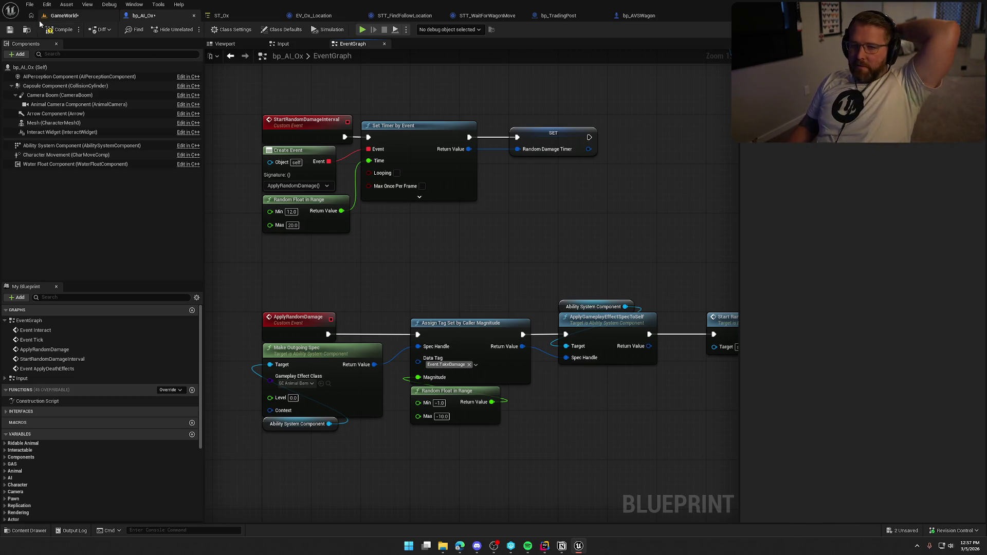
click(60, 18)
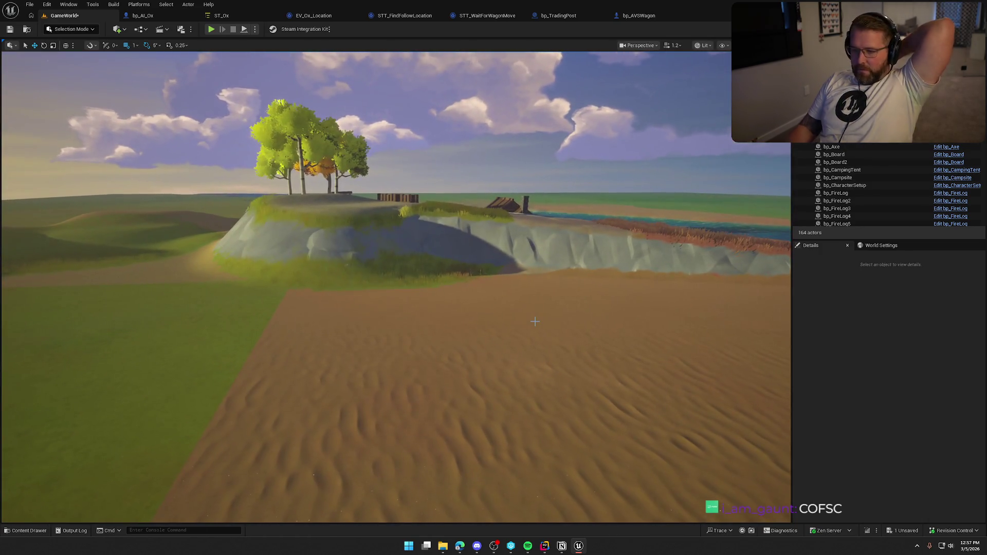
Fly the viewport around the camp and oxen, then position the Notion Animal AI checklist alongside.
drag(535, 322, 535, 321)
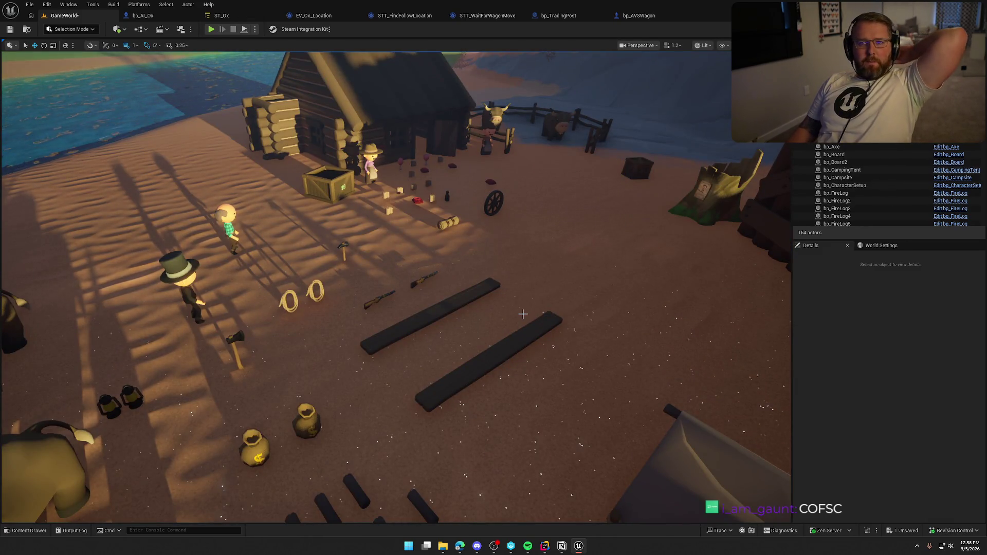
drag(521, 227, 503, 227)
drag(506, 353, 507, 353)
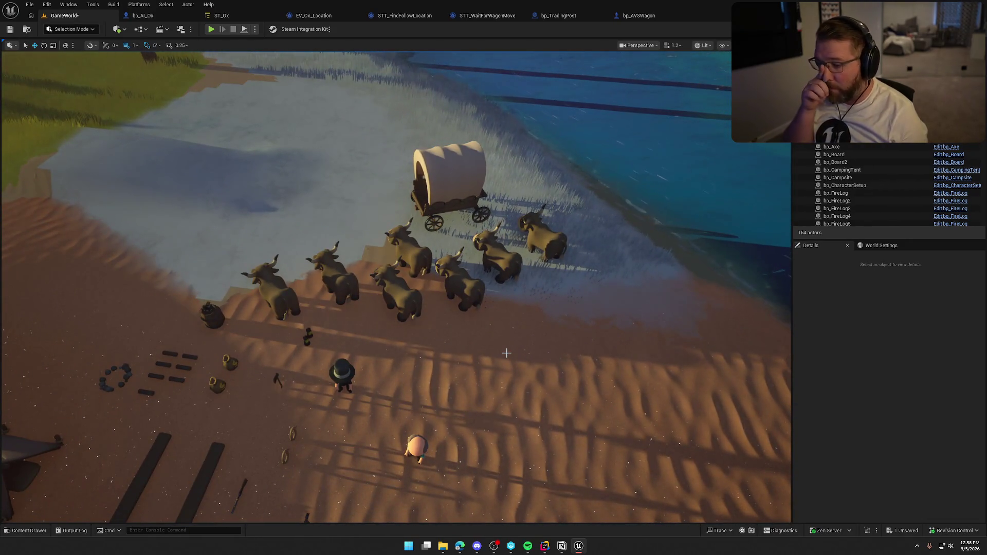
key(alt+Tab)
drag(707, 93, 477, 44)
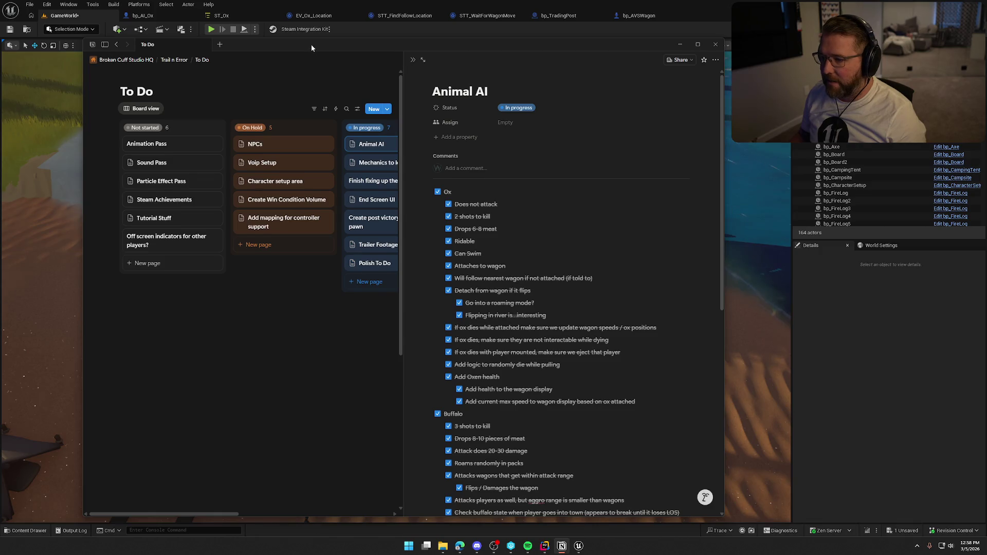
Nudge the Notion window into place, then switch back to the Unreal GameWorld viewport.
drag(310, 44, 306, 35)
key(alt+Tab)
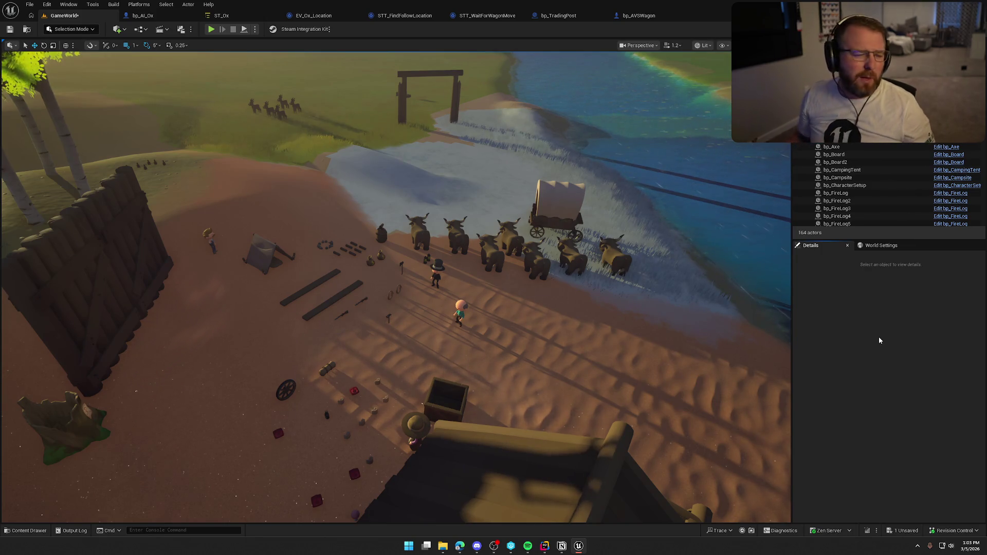
key(alt+Tab)
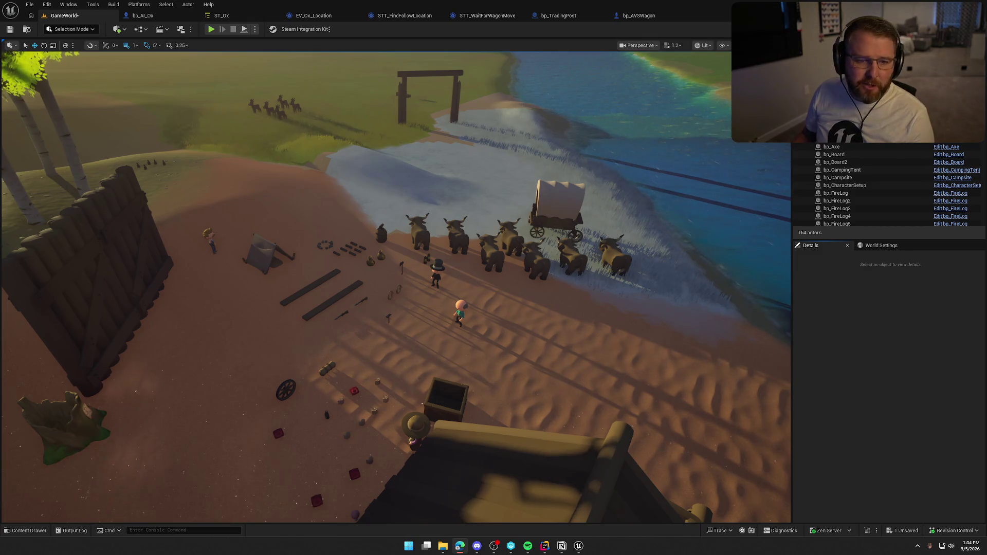
key(alt+Tab)
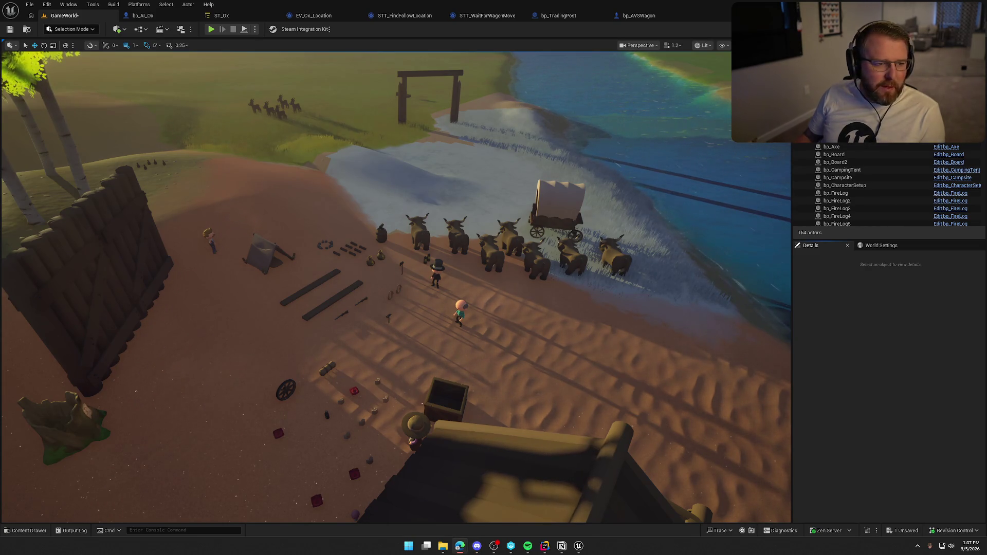
mouse_move(699, 360)
mouse_down()
mouse_move(691, 375)
mouse_move(698, 359)
mouse_up()
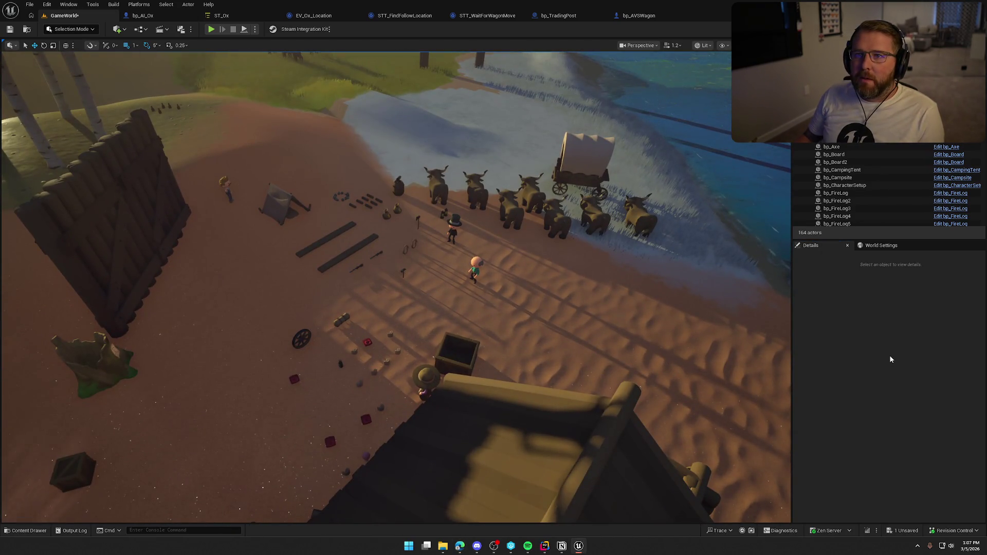
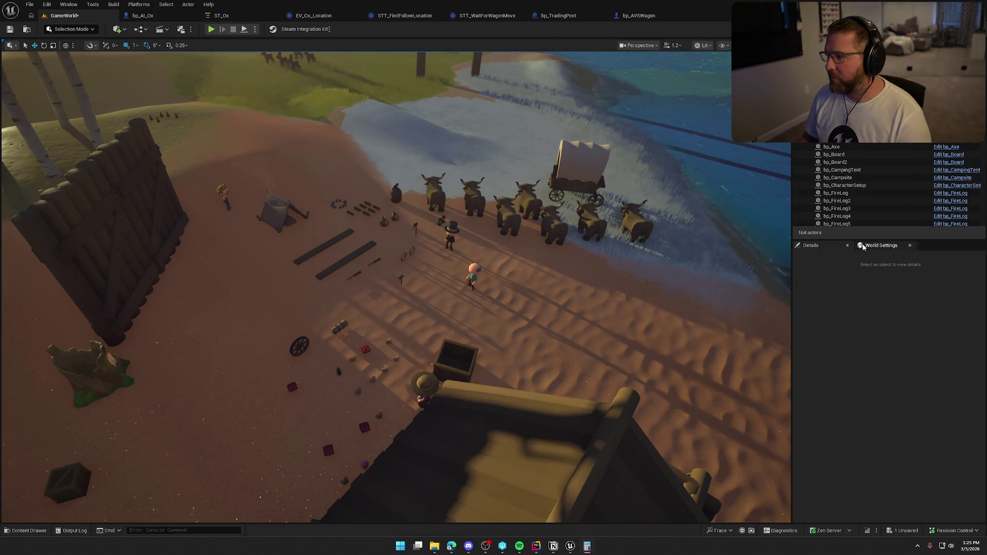
Close the calculator and bring up ChatGPT maximized in the browser.
drag(956, 147, 411, 122)
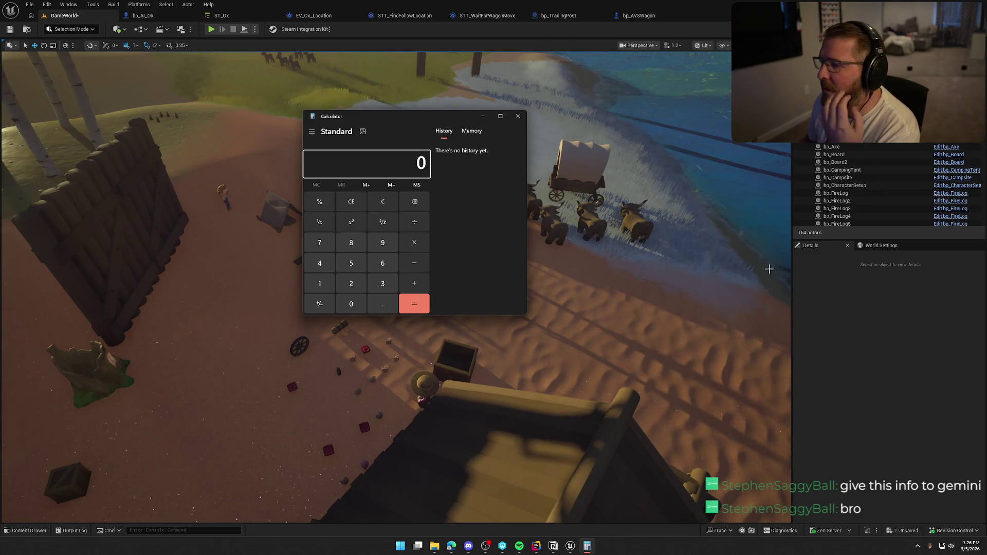
click(518, 116)
key(alt+Tab)
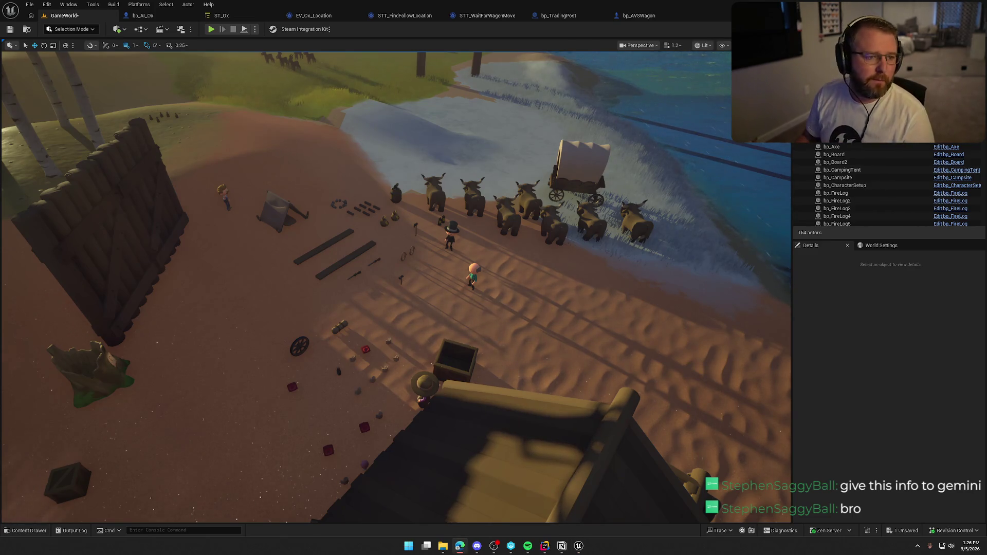
double_click(436, 109)
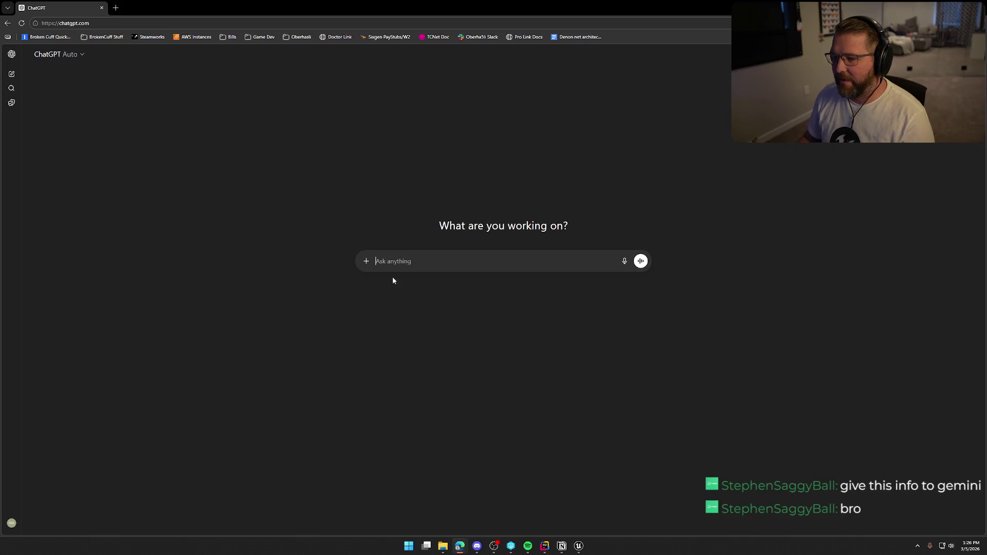
Ask how many $7.99 copies, after Steam's 30% cut, earn a $500,000 profit.
text(i am trying to figure ou)
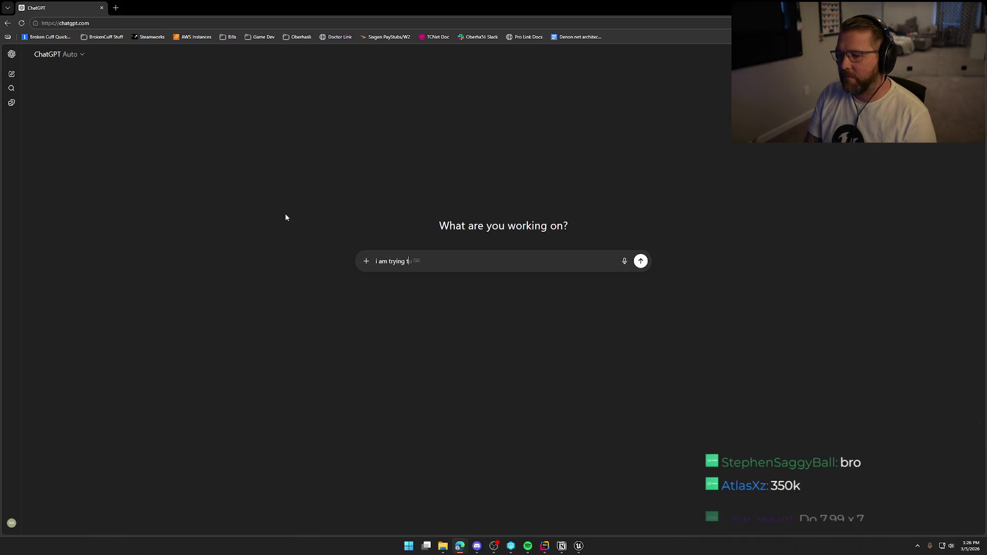
text(t some numbers....i a)
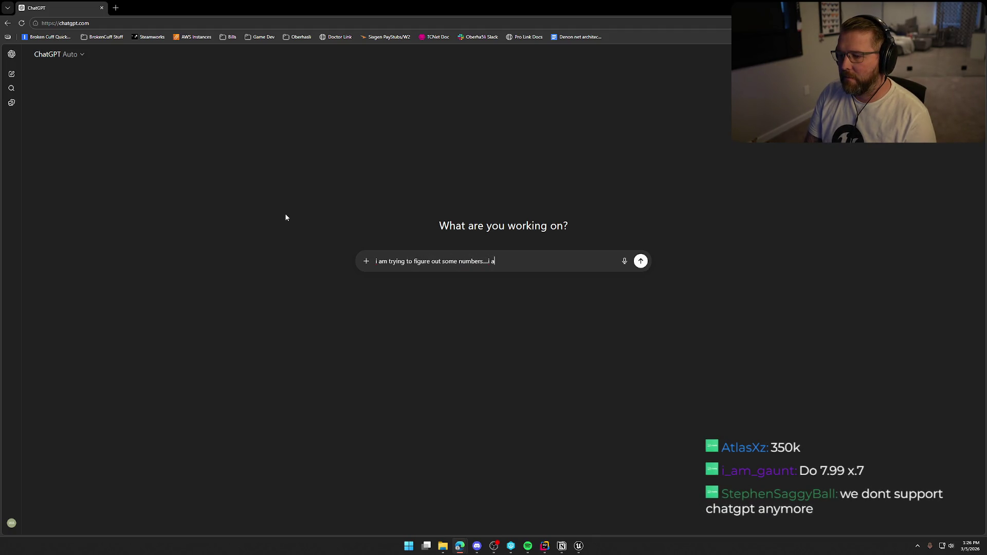
key(BackSpace)
text(want to prof)
text($500,000 f)
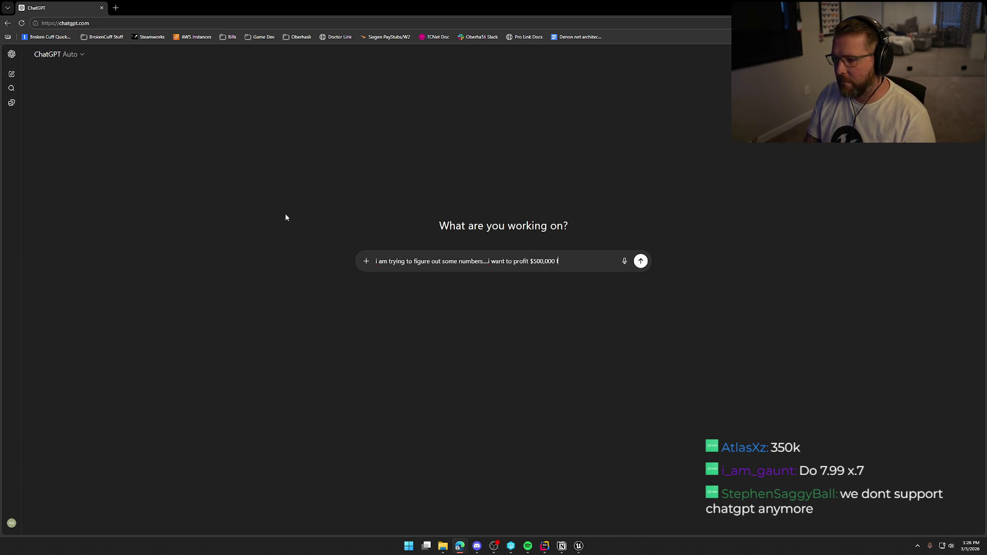
text(om my )
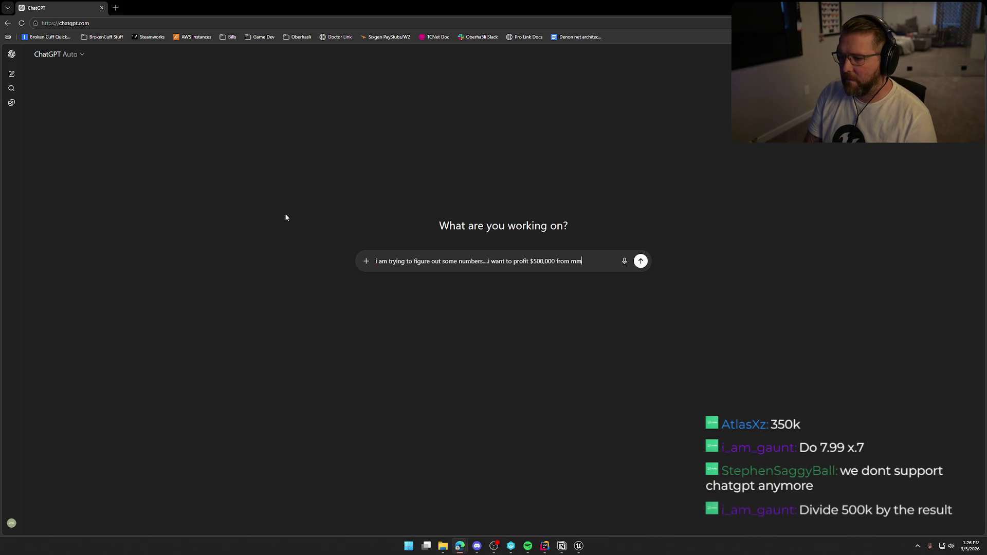
text(game that i ams )
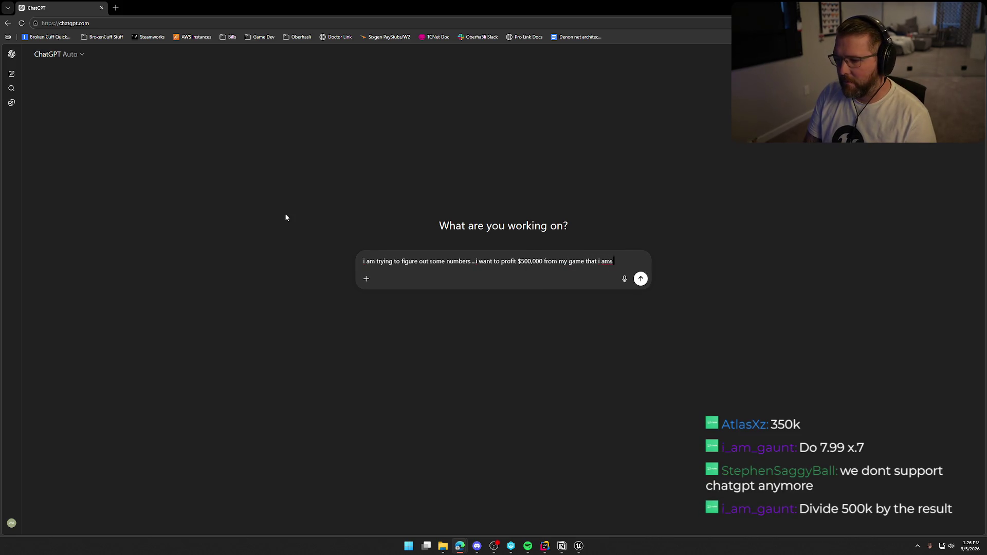
key(BackSpace)
key(BackSpace)
text( selling on)
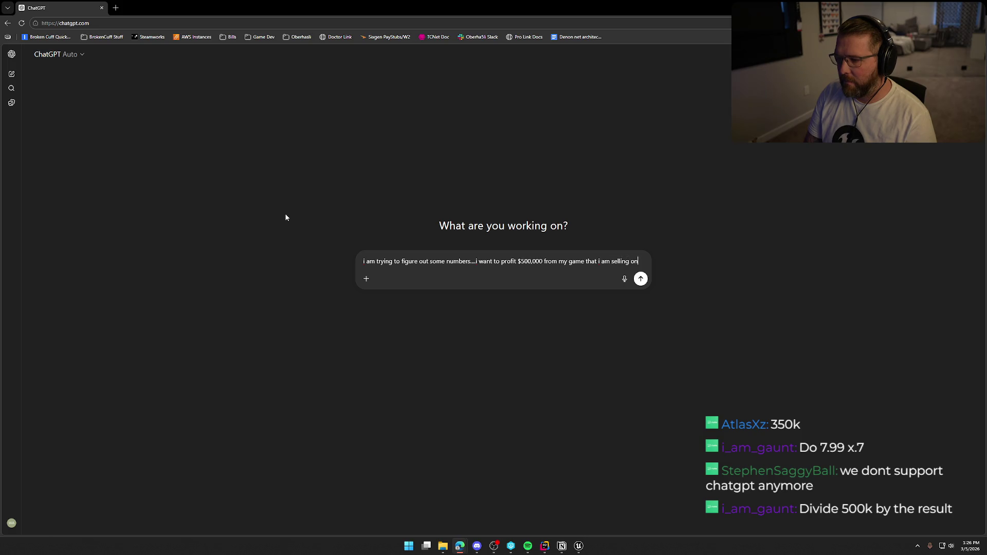
text( steam...the game will co)
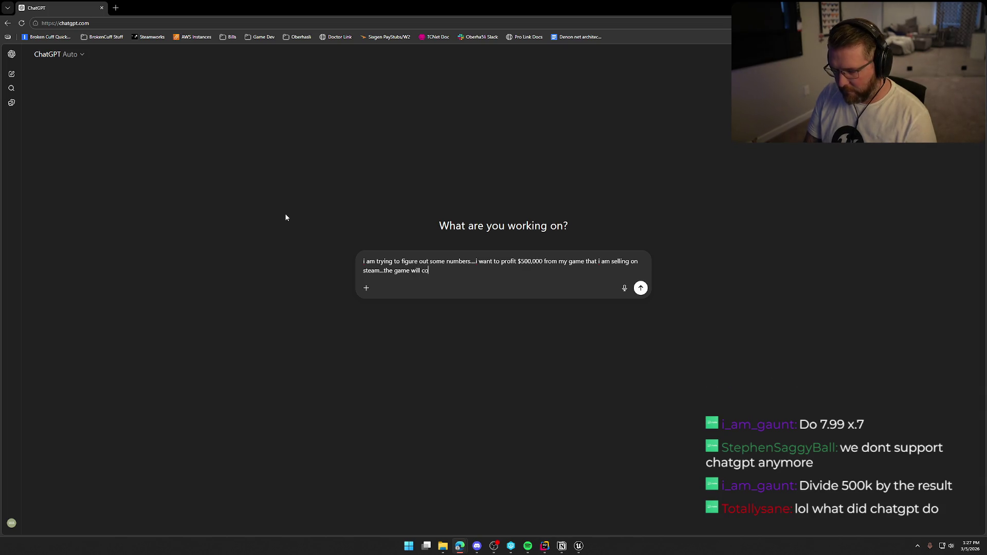
text( $7.99and steam takes)
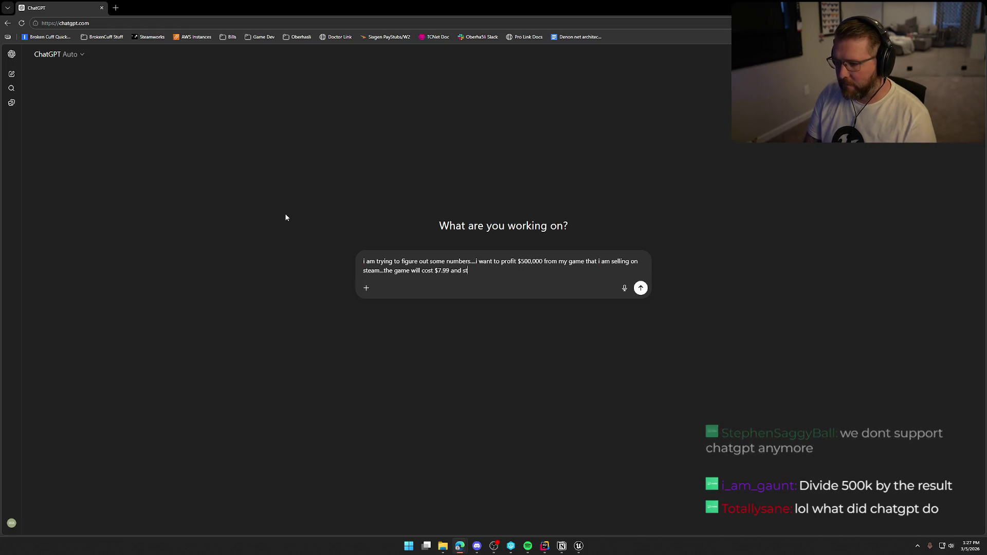
text(30%)
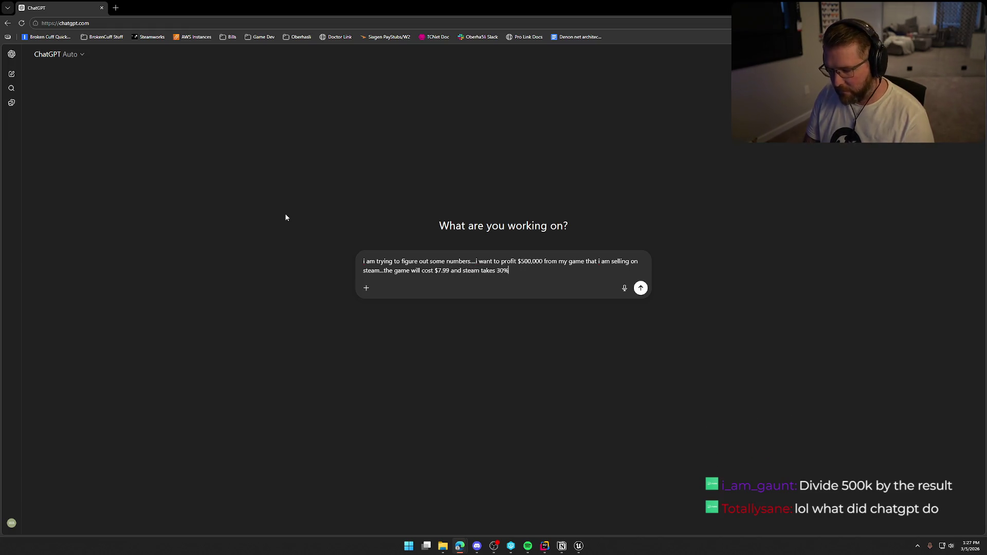
text( ofhe )
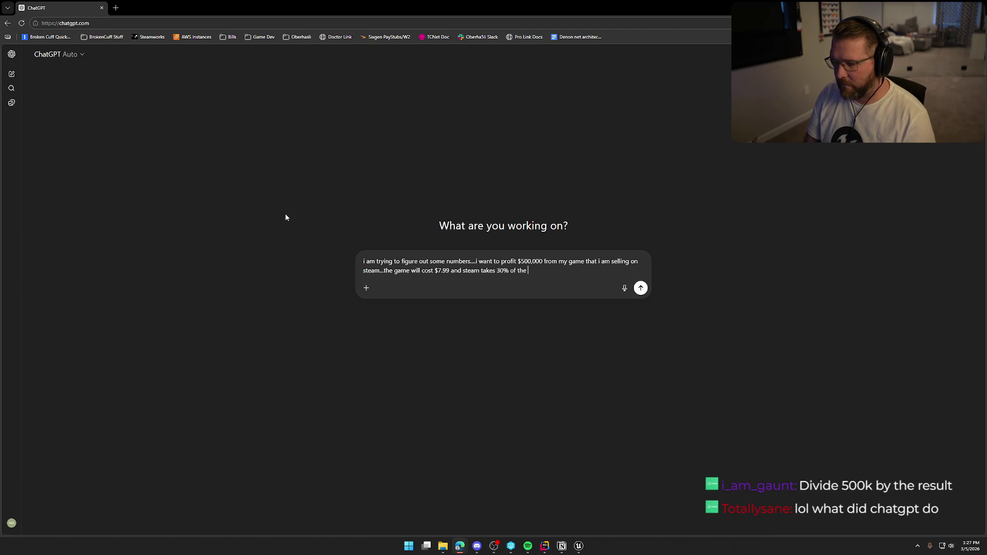
text(oss sales)
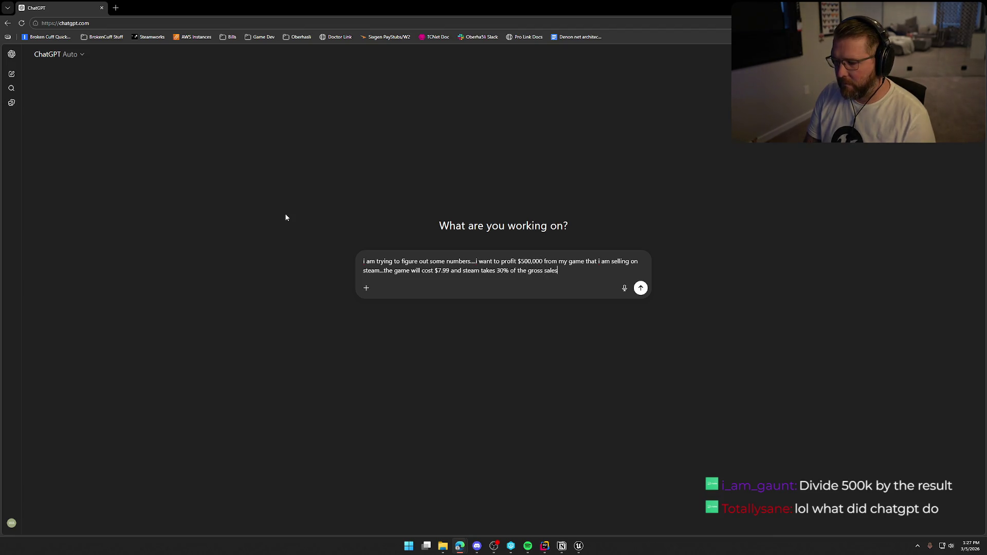
text(....how man)
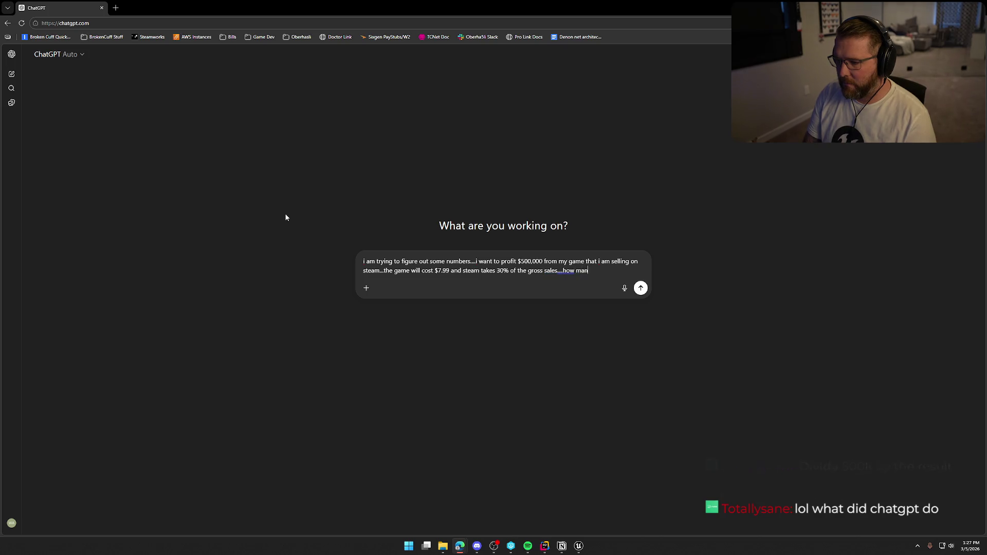
text(y copies do i need to)
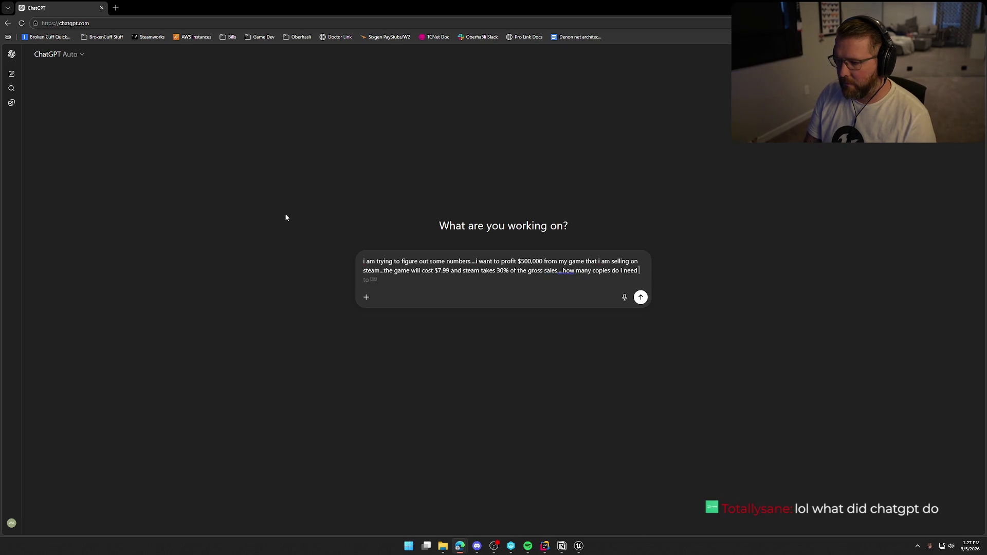
text( seto profit the )
text($500,000)
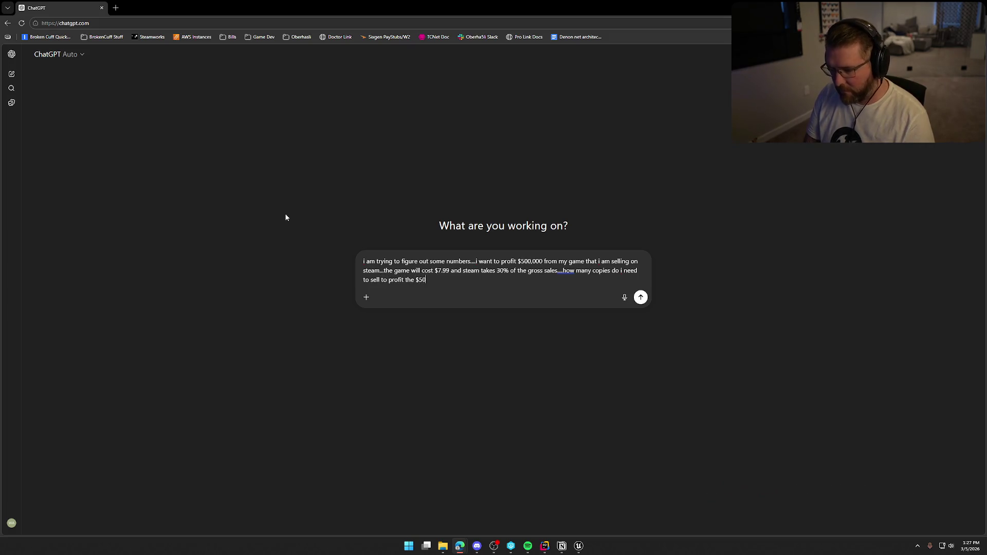
key(Return)
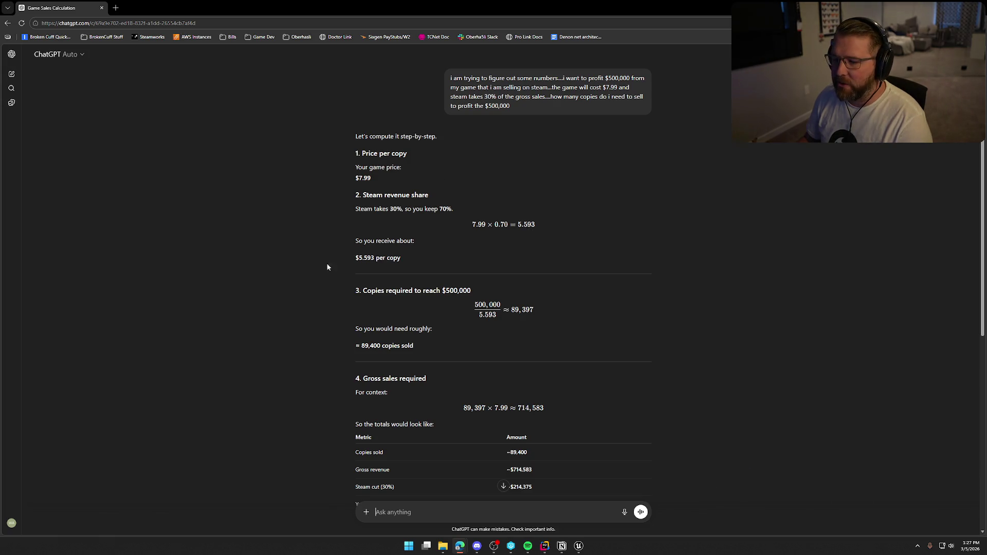
Read down the answer to the 89,400-copy result and its Steam-cut summary table.
scroll(328, 306, down, 2)
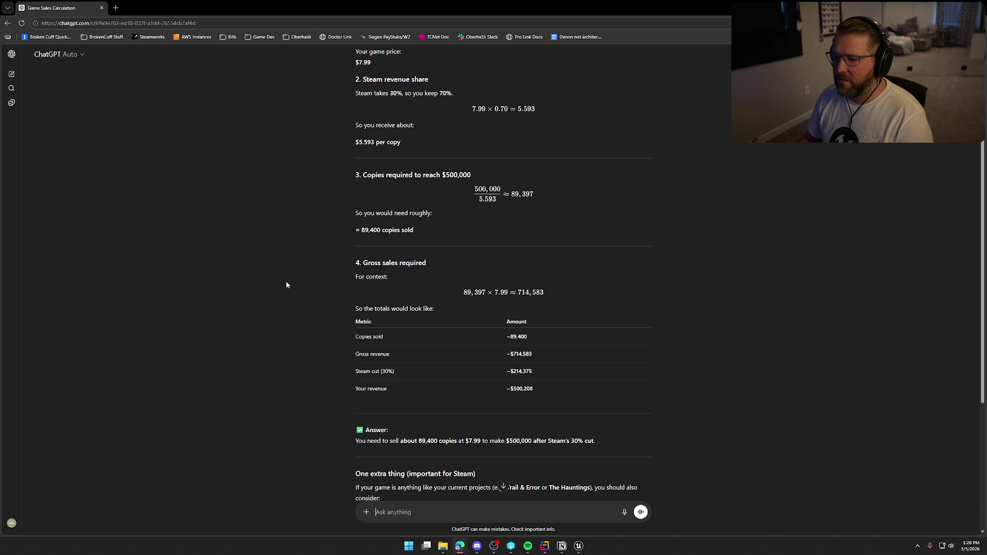
scroll(286, 284, down, 2)
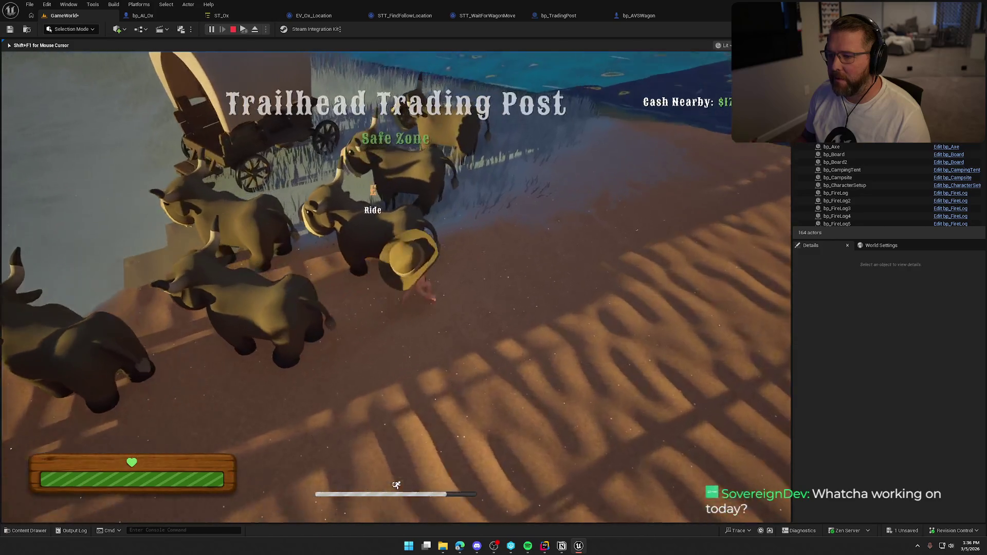
Walk the character forward among the oxen as the herd and wagon head for the gate.
key(w)
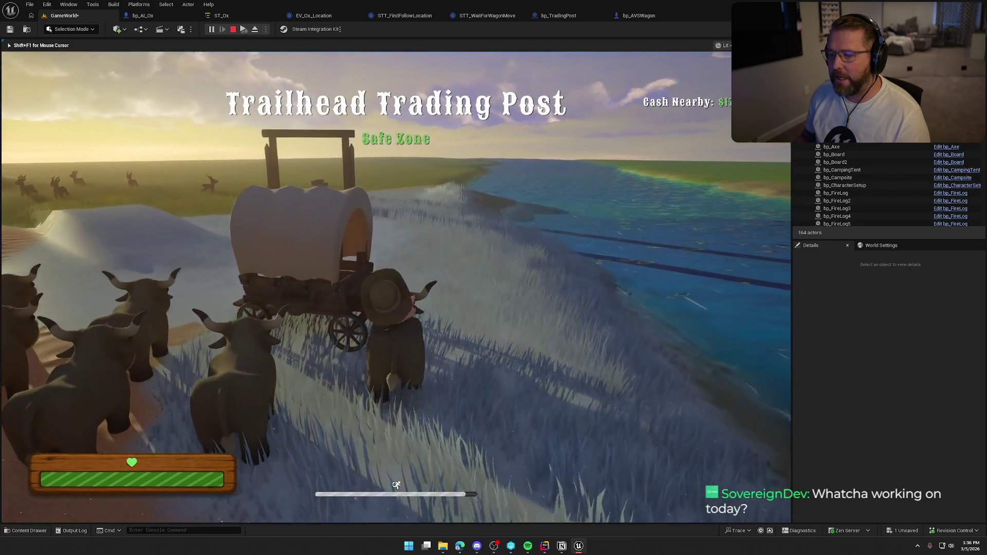
key(w)
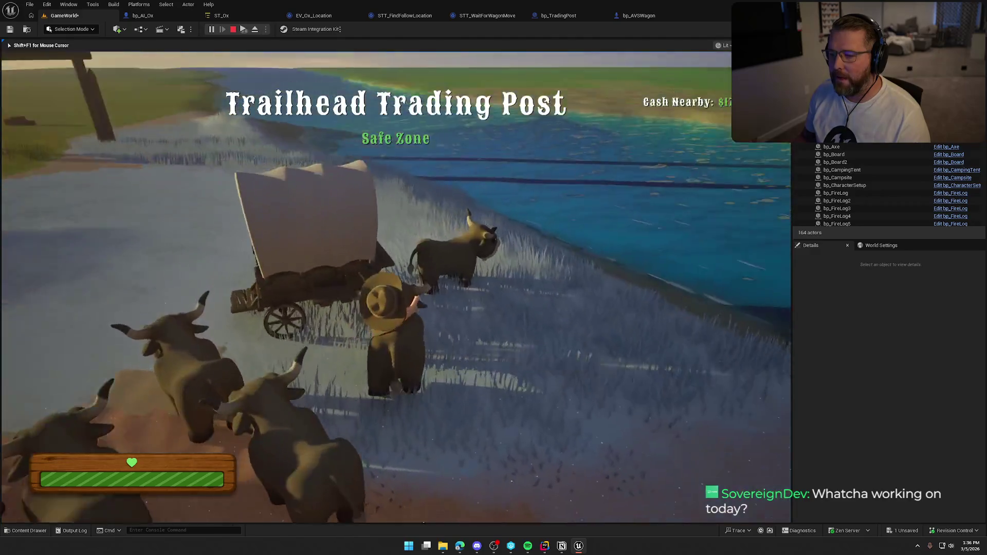
key(w)
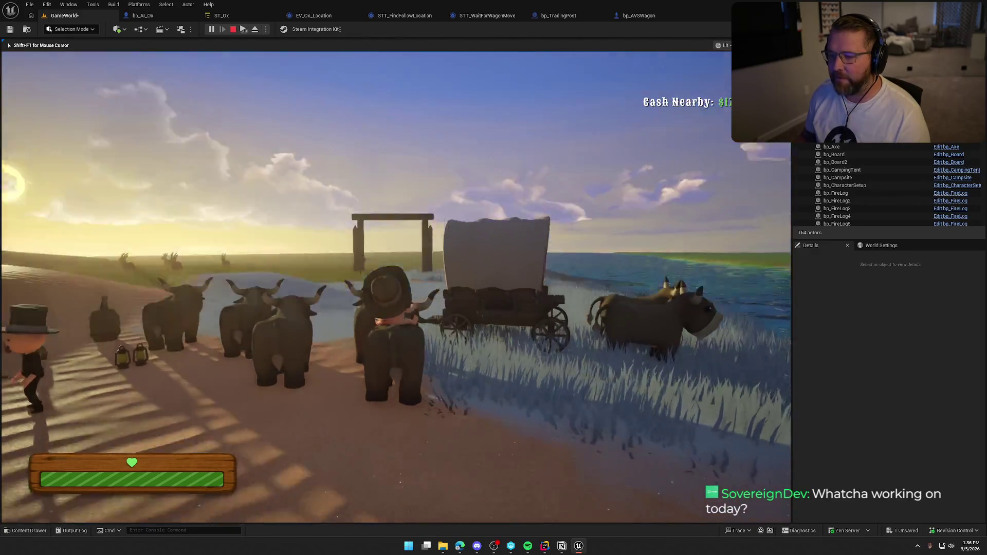
key(w)
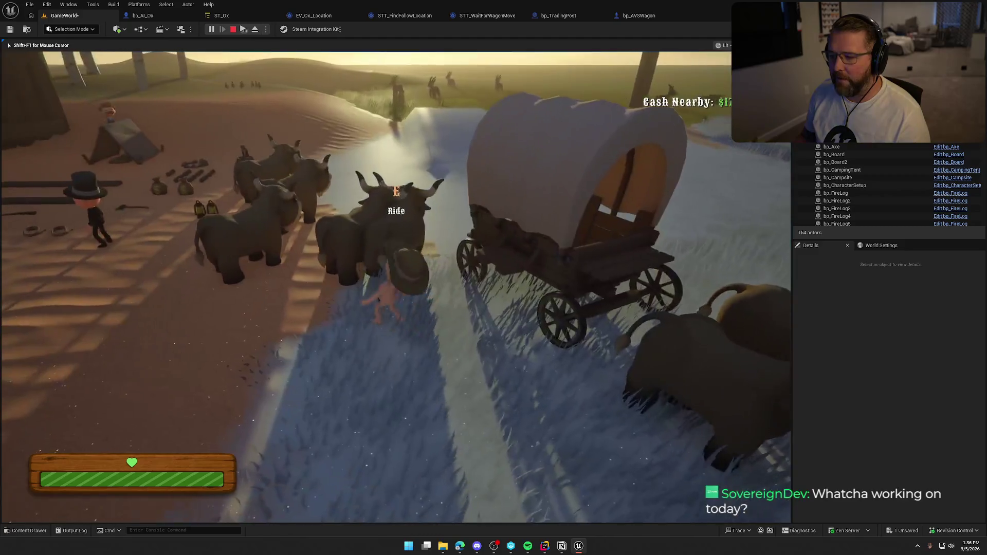
key(w)
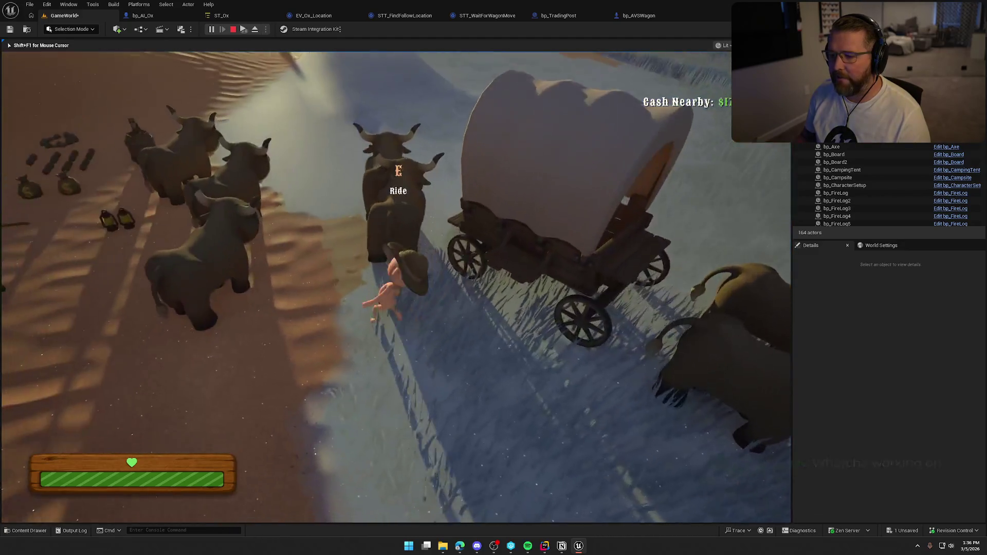
key(w)
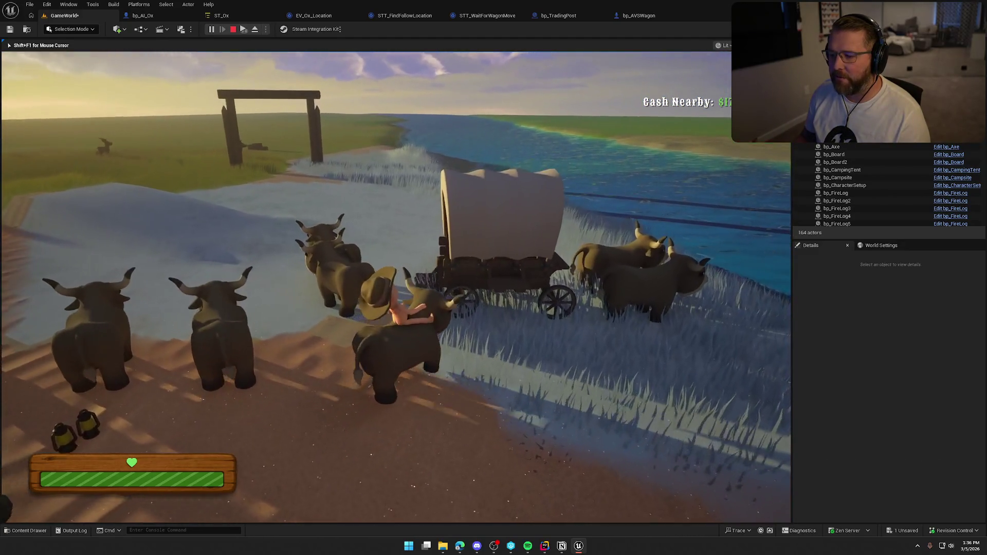
key(w)
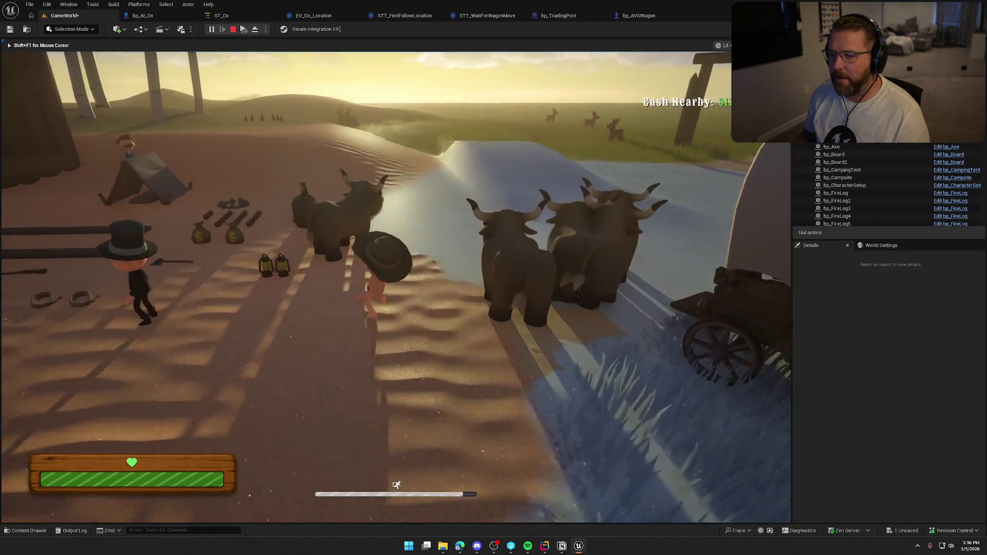
key(w)
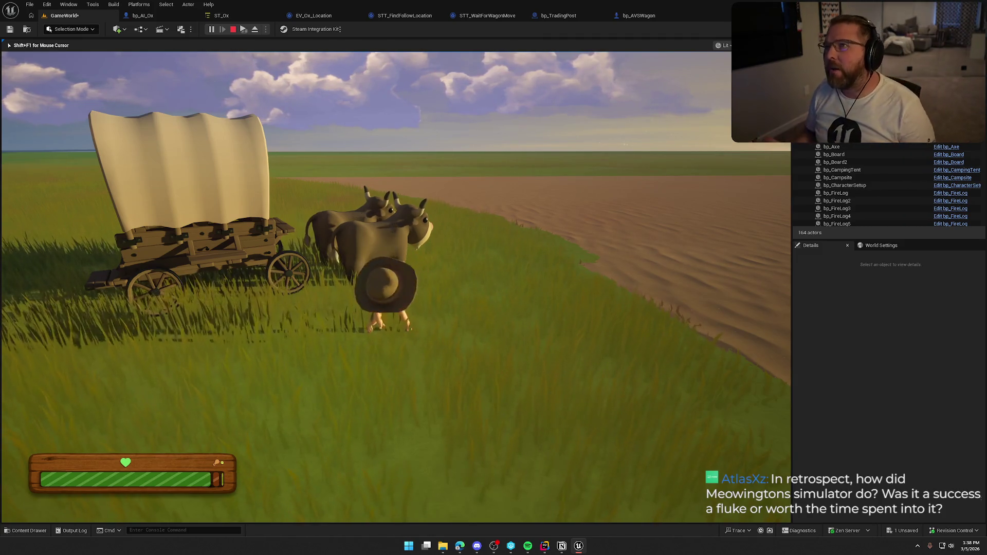
Mount an ox, ride it to the covered wagon, dismount, then stop the playtest.
key(shift+w)
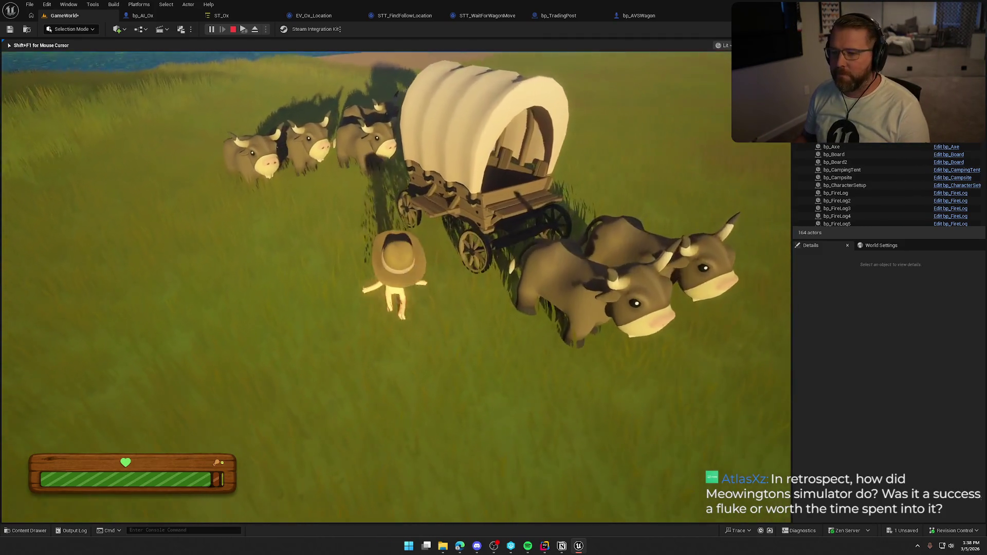
key(e)
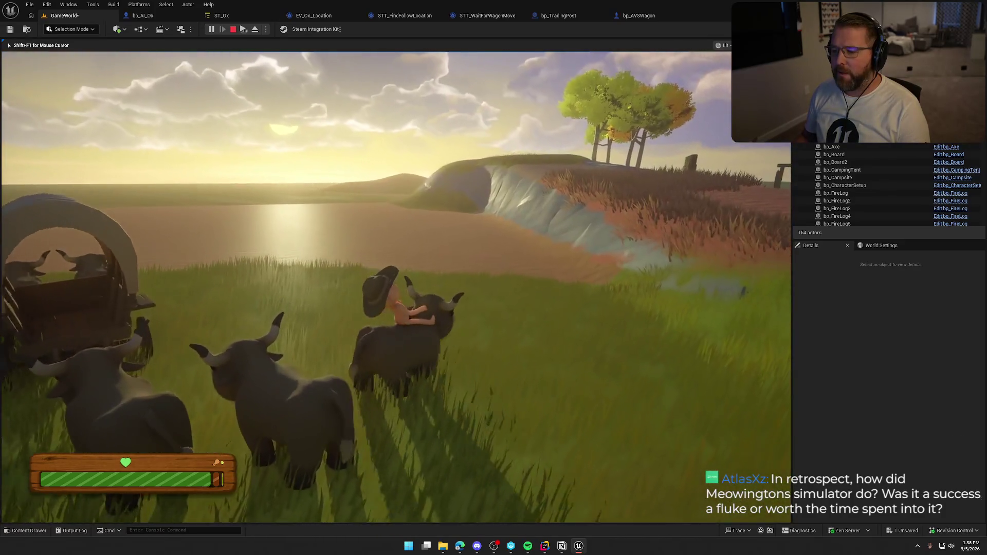
key(a)
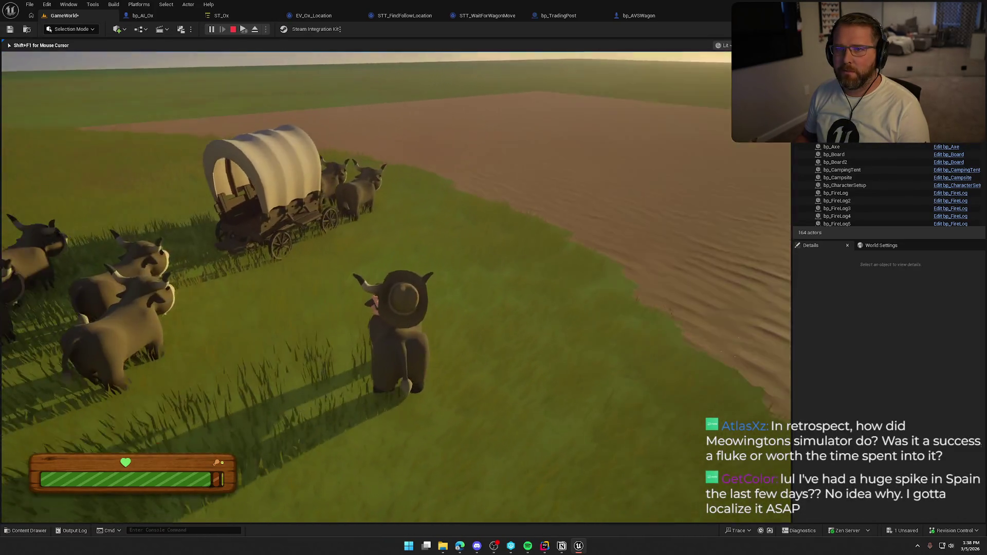
key(w)
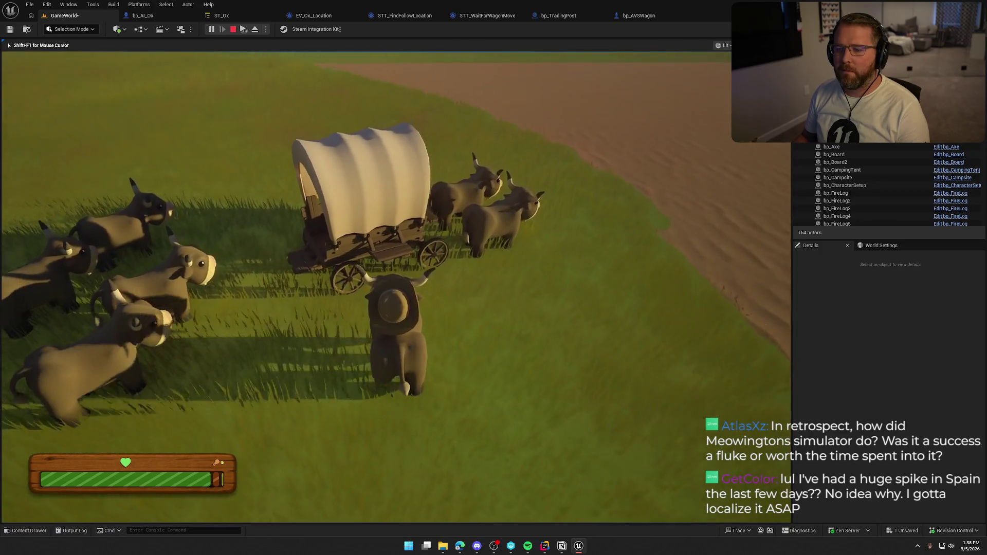
key(e)
key(w)
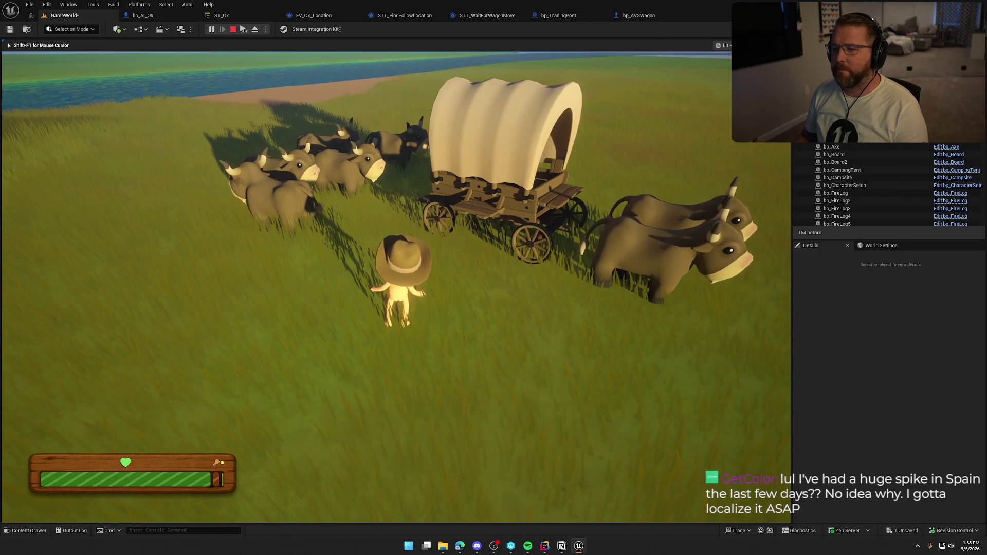
key(Escape)
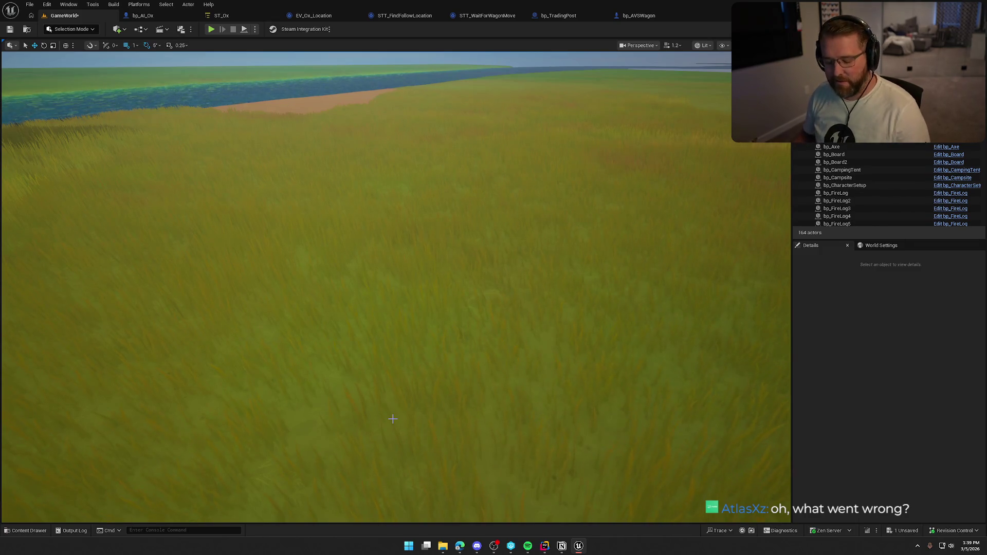
Fly the viewport camera up and back for an aerial view over the camp and wagon.
drag(418, 286, 412, 359)
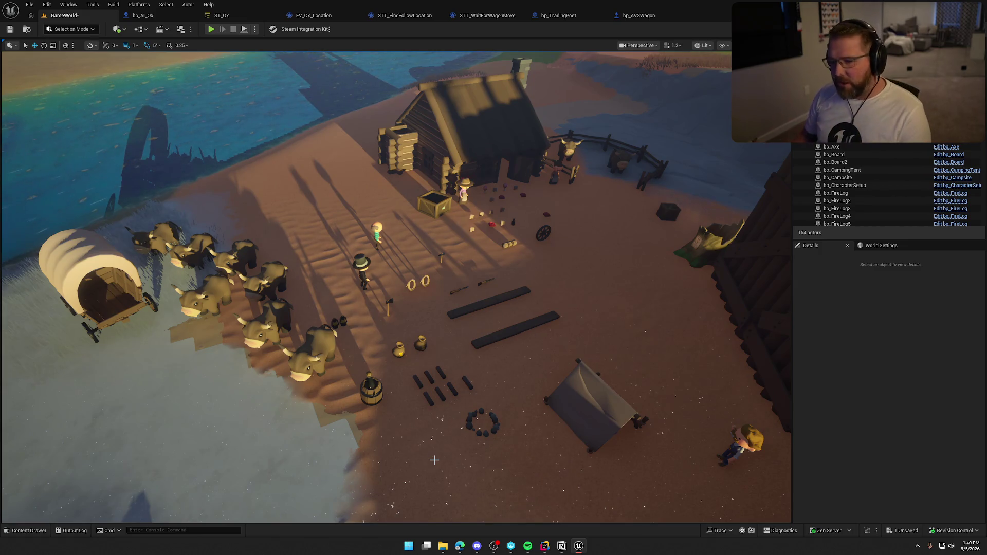
drag(452, 466, 466, 438)
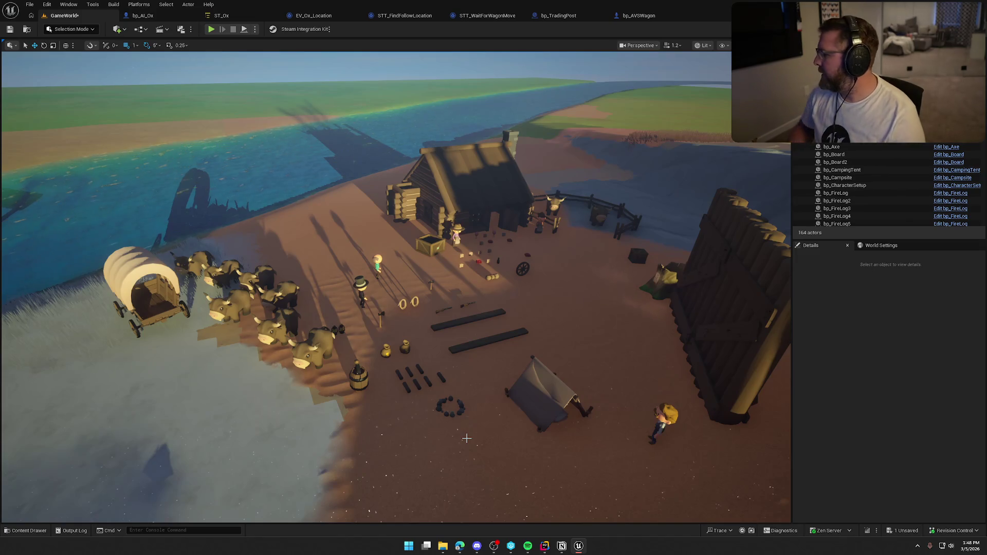
Return to the game sales chat and review the 100k–110k realistic copies target.
key(alt+Tab)
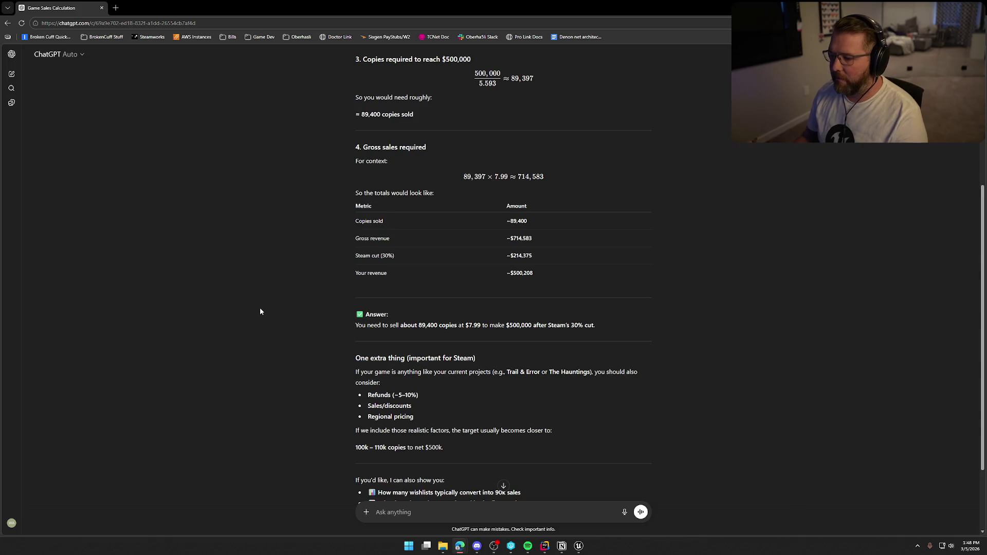
scroll(260, 307, down, 2)
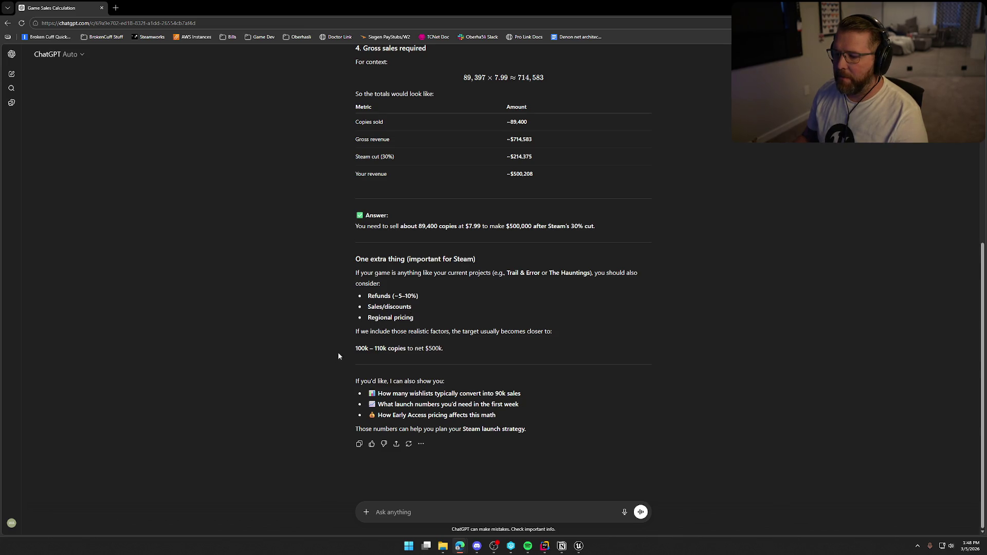
drag(355, 348, 388, 348)
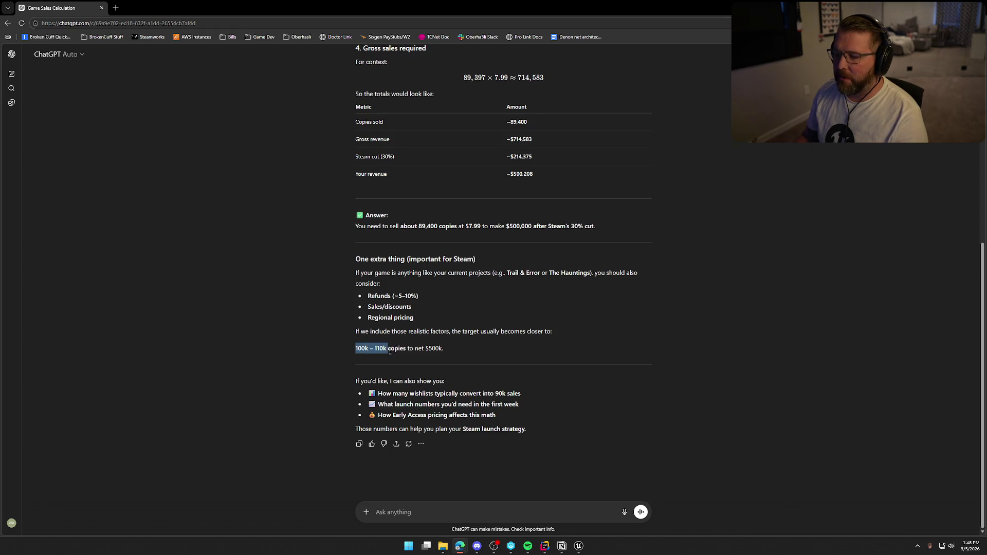
click(290, 346)
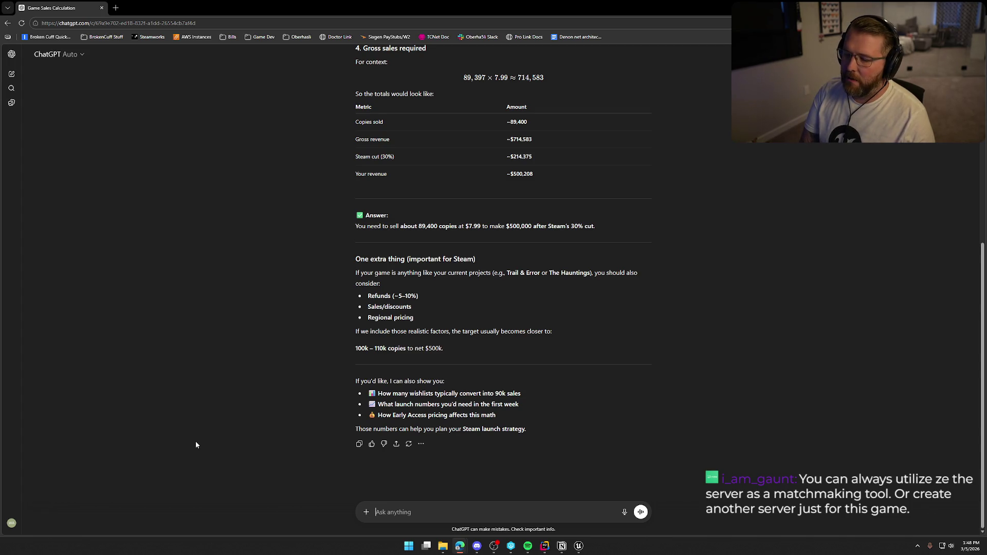
Send 'ya lets go over wishlist numbers and launch numbers' and read the conversion-rate reply.
text(ya lest)
key(BackSpace)
key(BackSpace)
text(ts go over wishlist numbers and launch numbers)
key(Return)
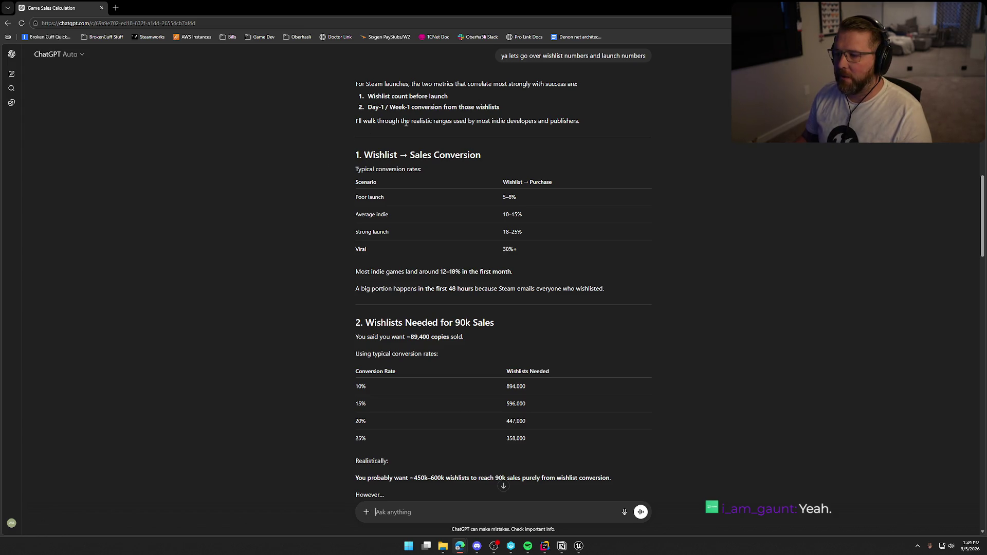
scroll(441, 178, down, 1)
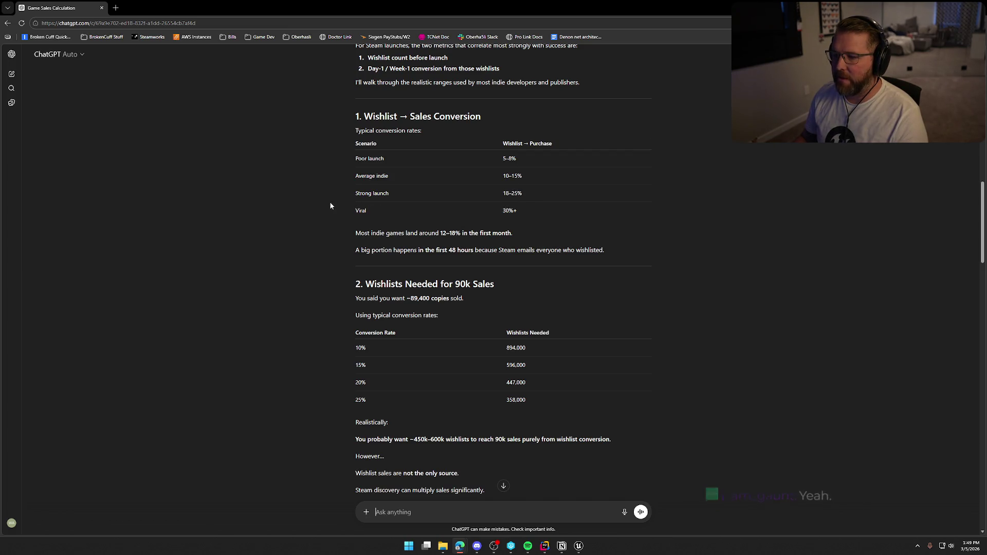
scroll(320, 189, down, 1)
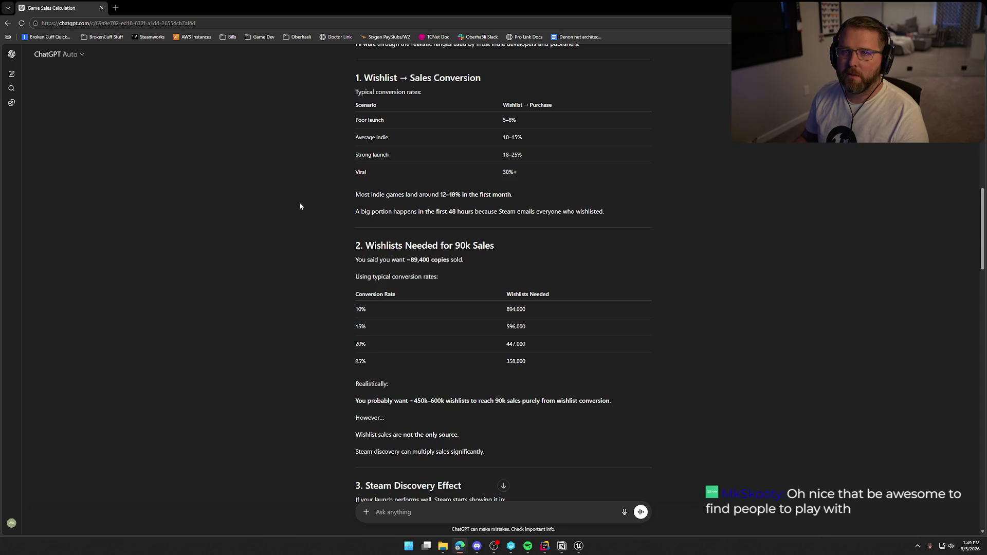
scroll(326, 211, down, 2)
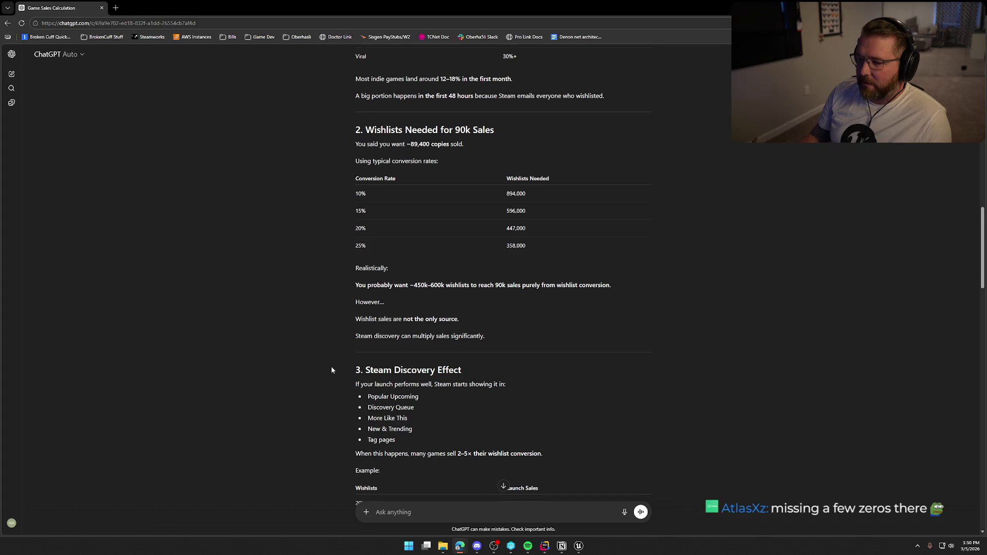
scroll(346, 345, down, 2)
scroll(291, 319, down, 3)
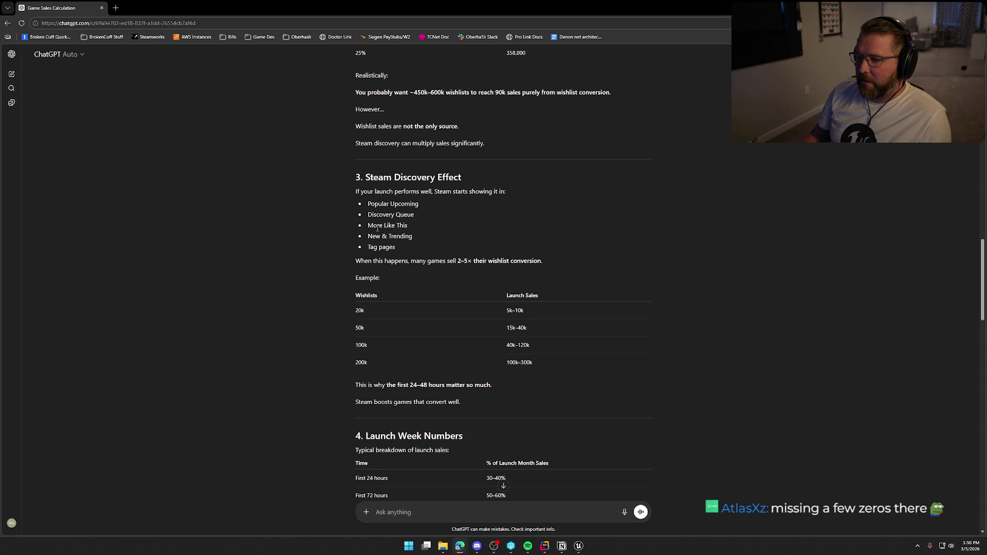
scroll(346, 276, down, 1)
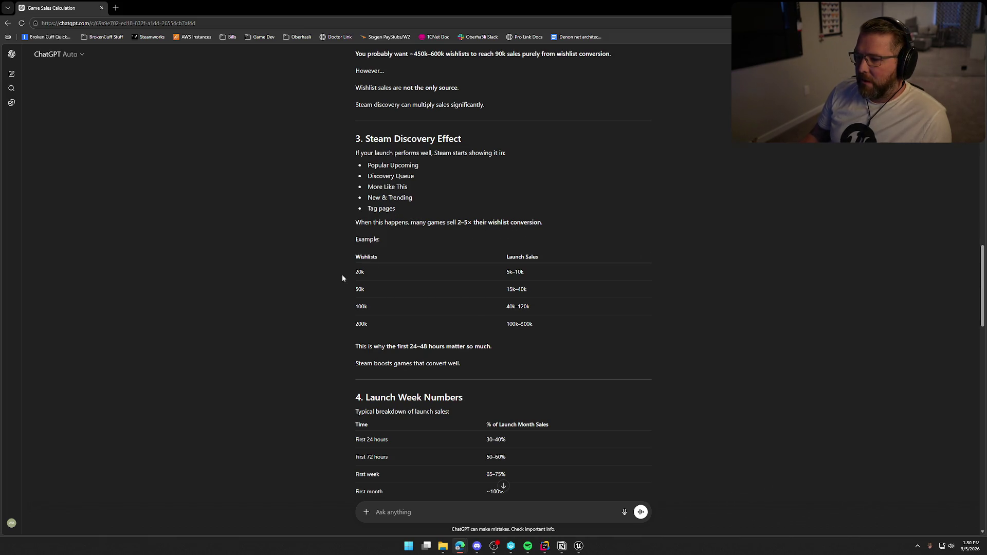
scroll(337, 281, down, 1)
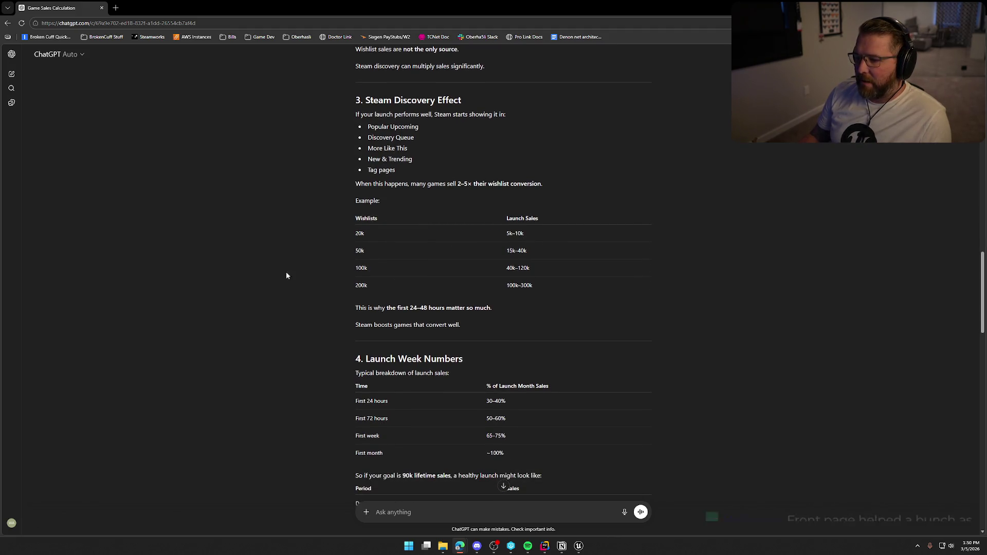
scroll(306, 269, down, 1)
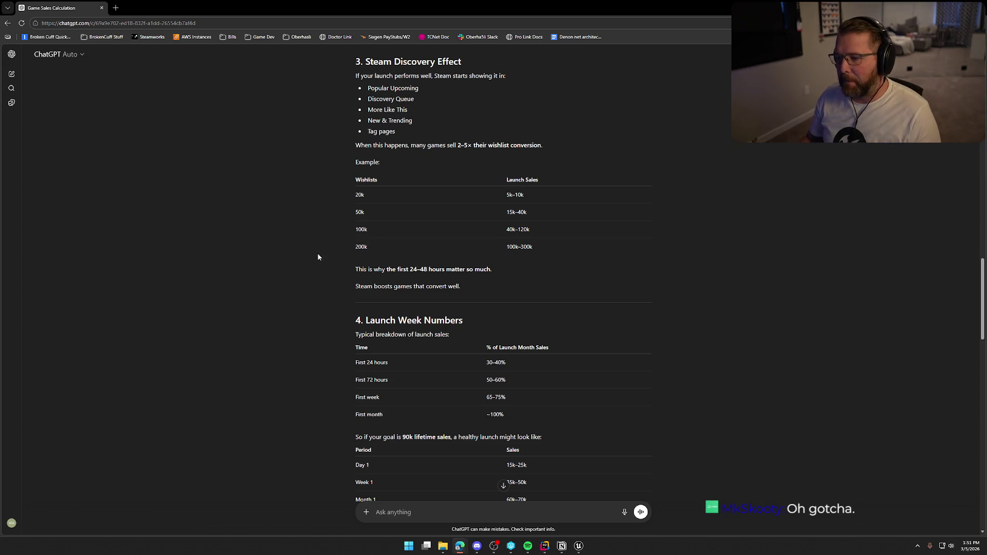
scroll(315, 252, down, 1)
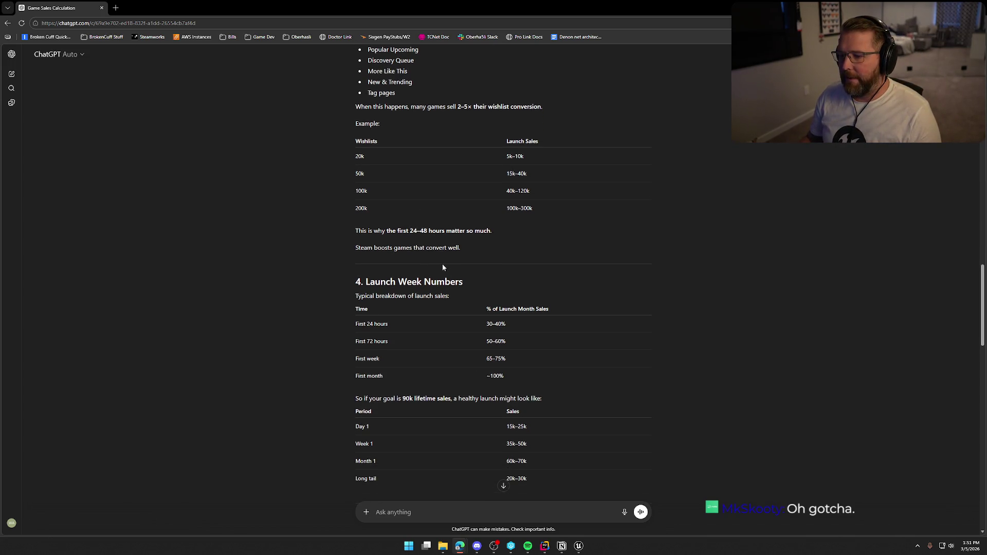
scroll(442, 263, down, 3)
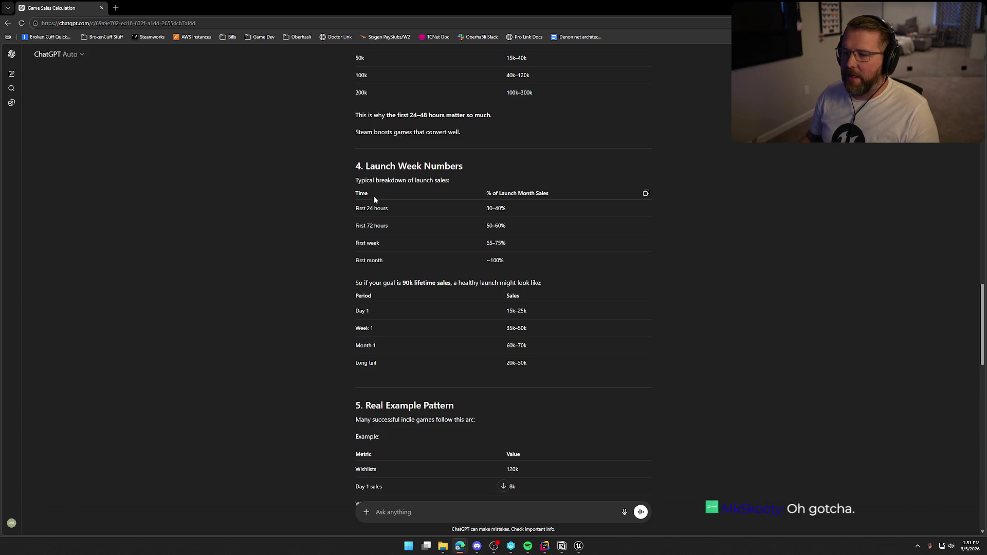
drag(355, 164, 513, 257)
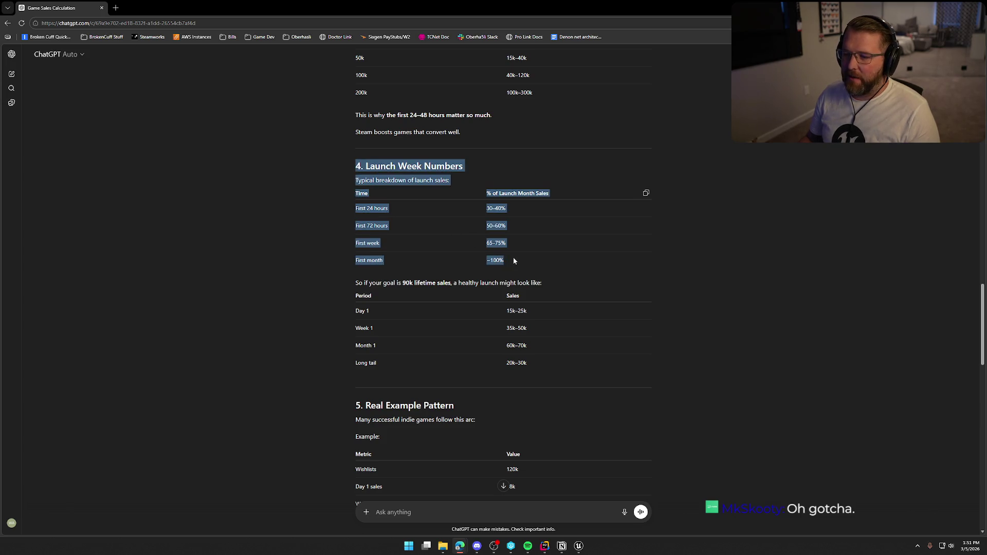
click(263, 225)
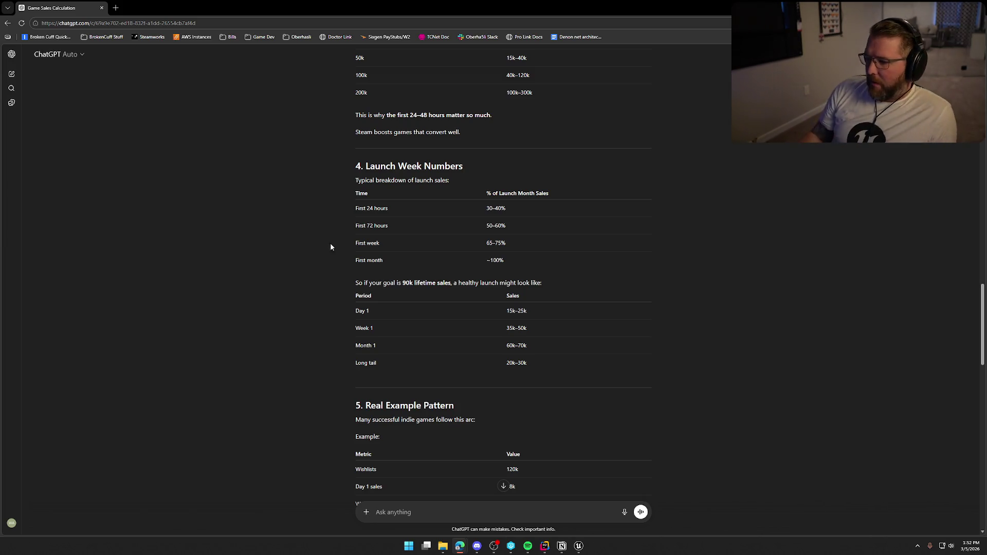
scroll(327, 273, down, 1)
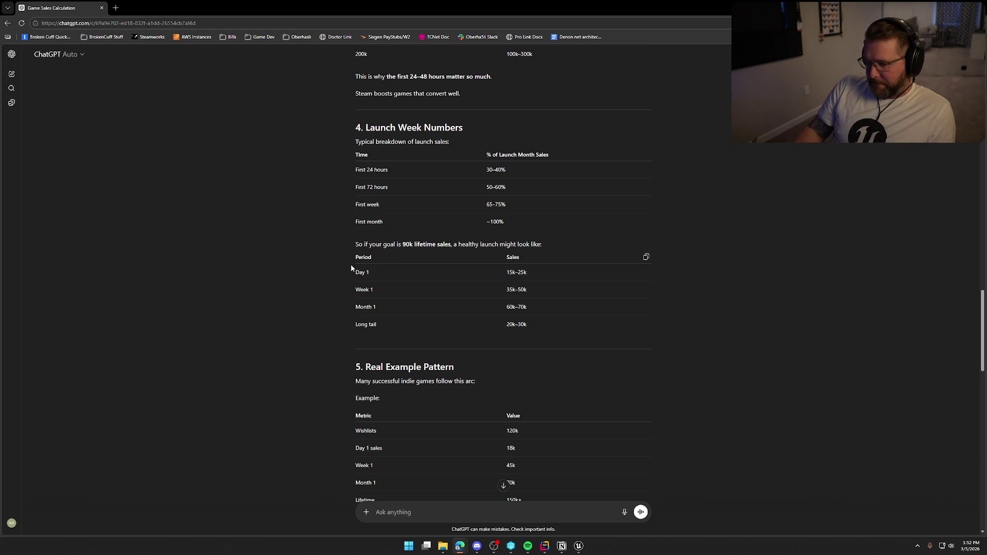
scroll(302, 319, down, 2)
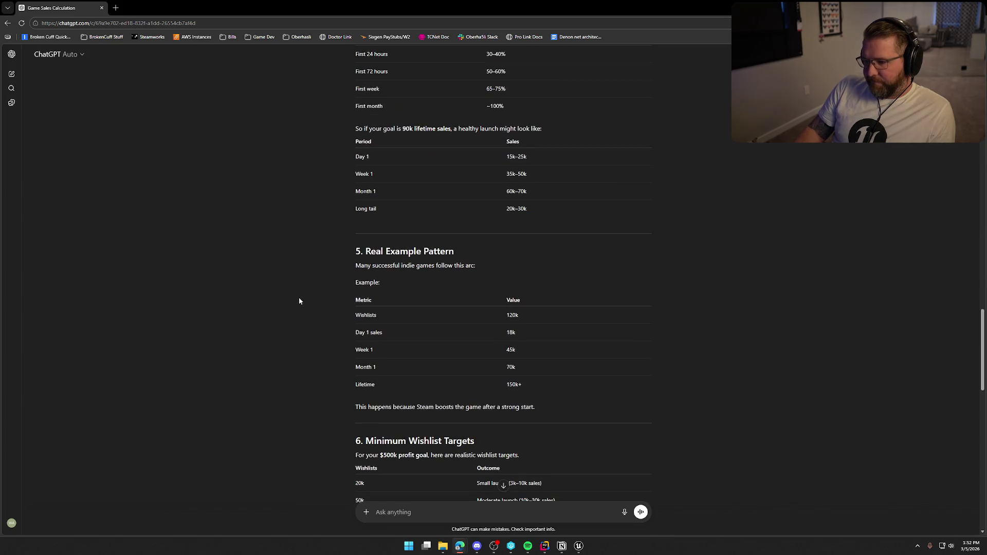
scroll(340, 319, down, 1)
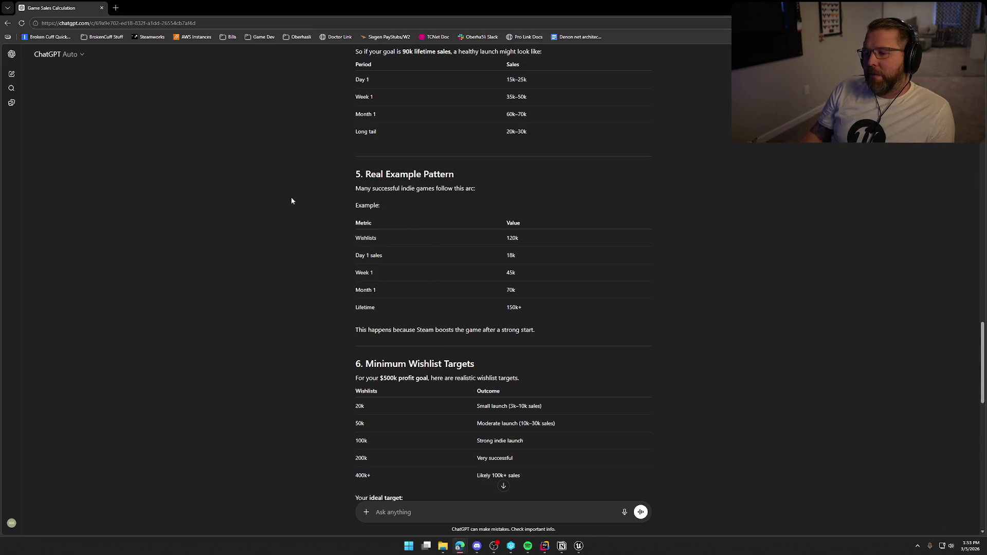
scroll(286, 209, down, 1)
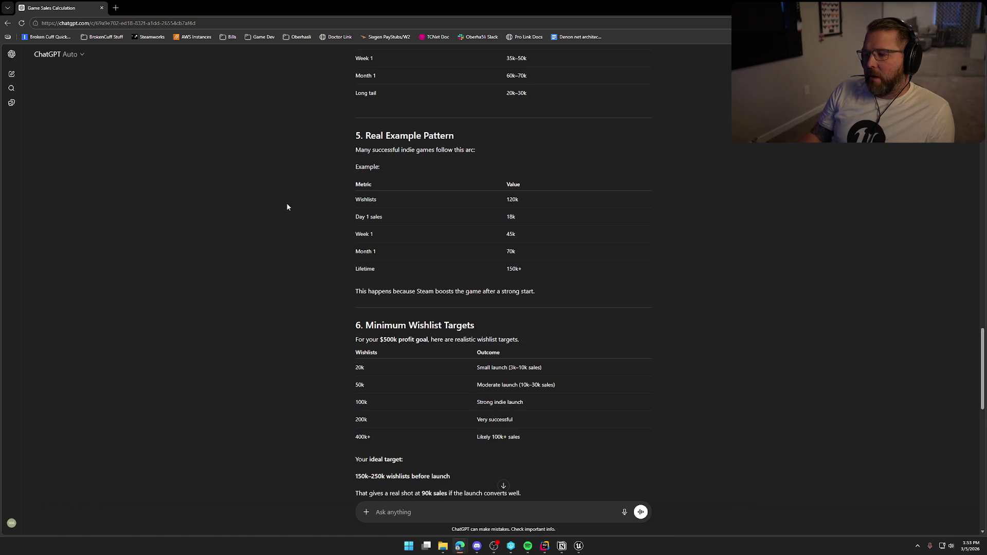
scroll(290, 206, down, 1)
scroll(290, 206, down, 1)
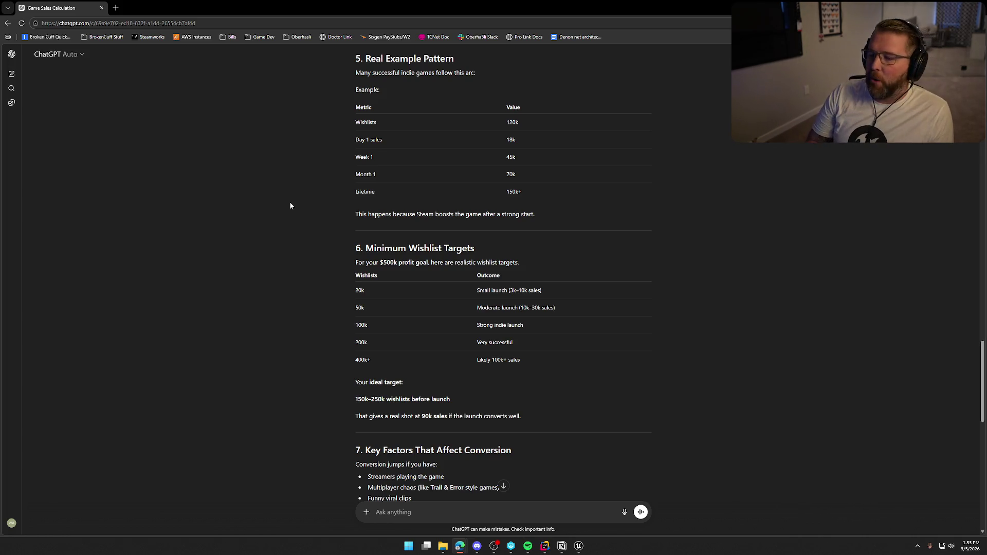
scroll(321, 216, down, 1)
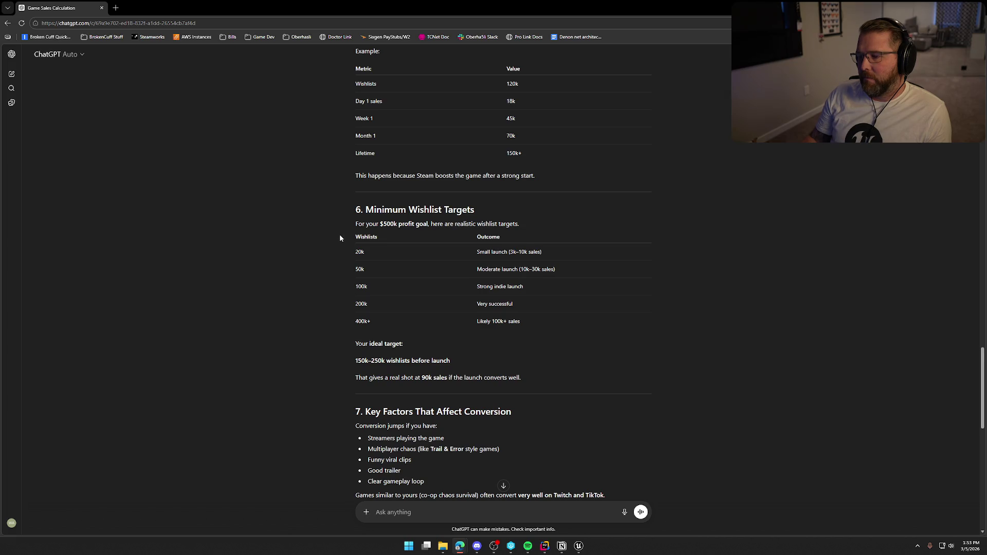
scroll(340, 236, down, 3)
scroll(340, 239, down, 2)
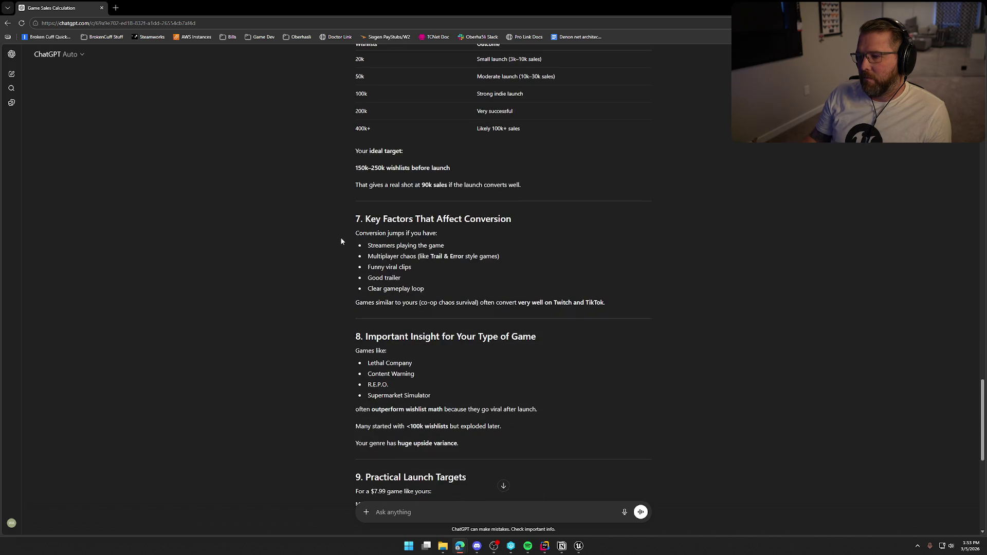
scroll(340, 241, down, 2)
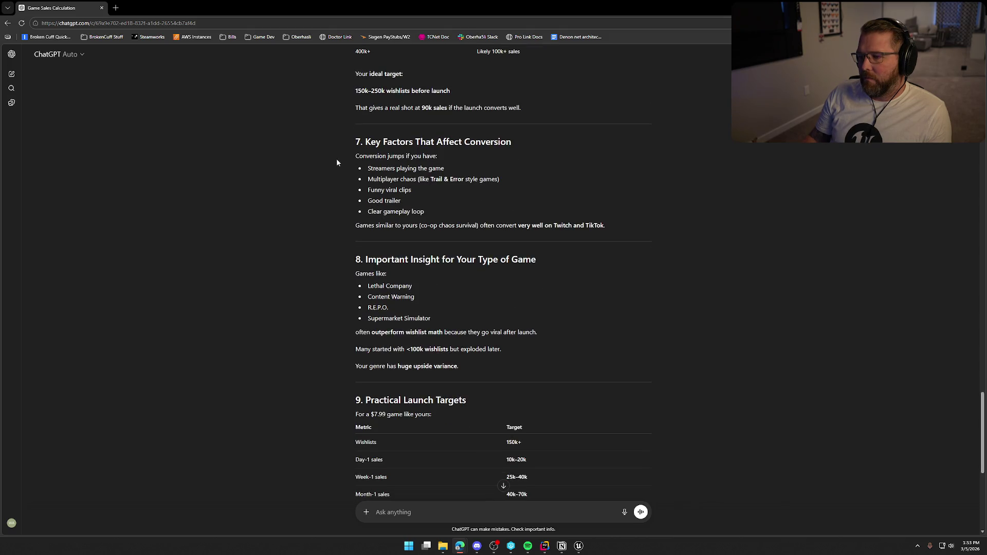
scroll(444, 224, down, 1)
scroll(443, 221, down, 1)
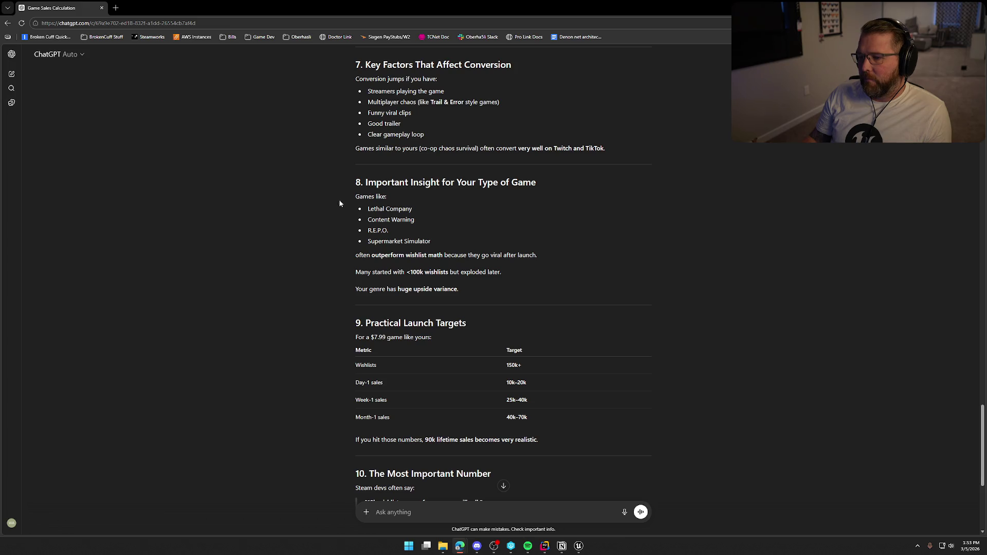
scroll(316, 254, down, 1)
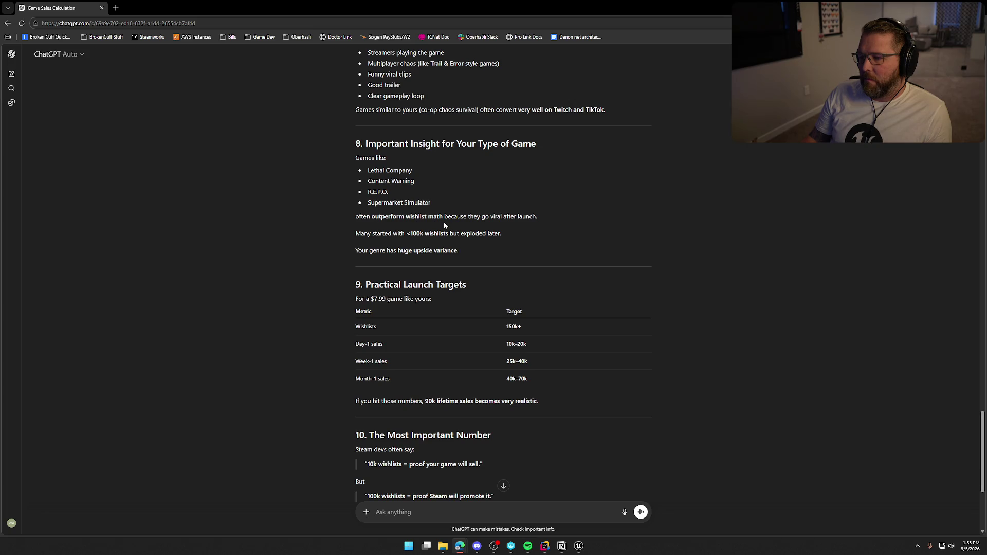
mouse_move(488, 219)
mouse_down()
mouse_move(527, 218)
mouse_move(352, 234)
mouse_up()
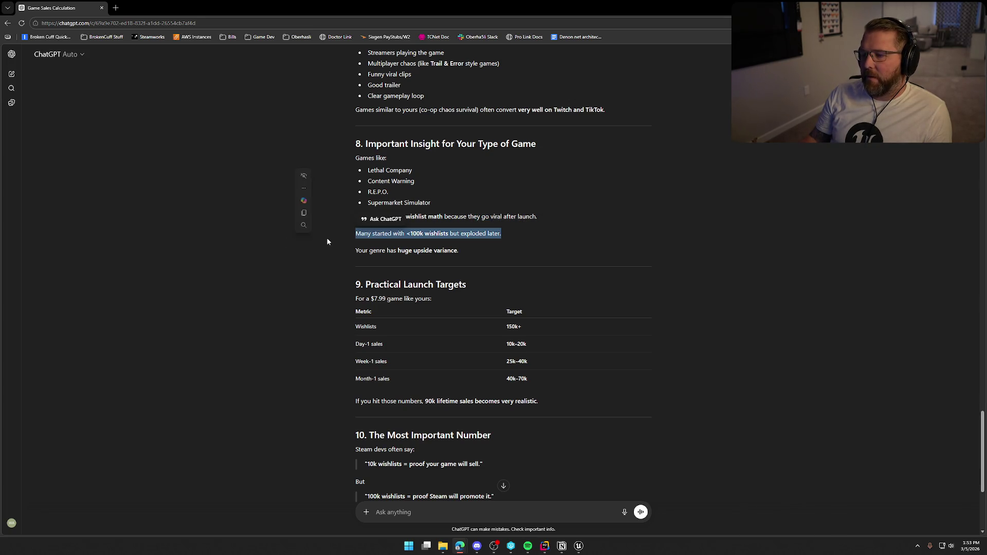
click(337, 288)
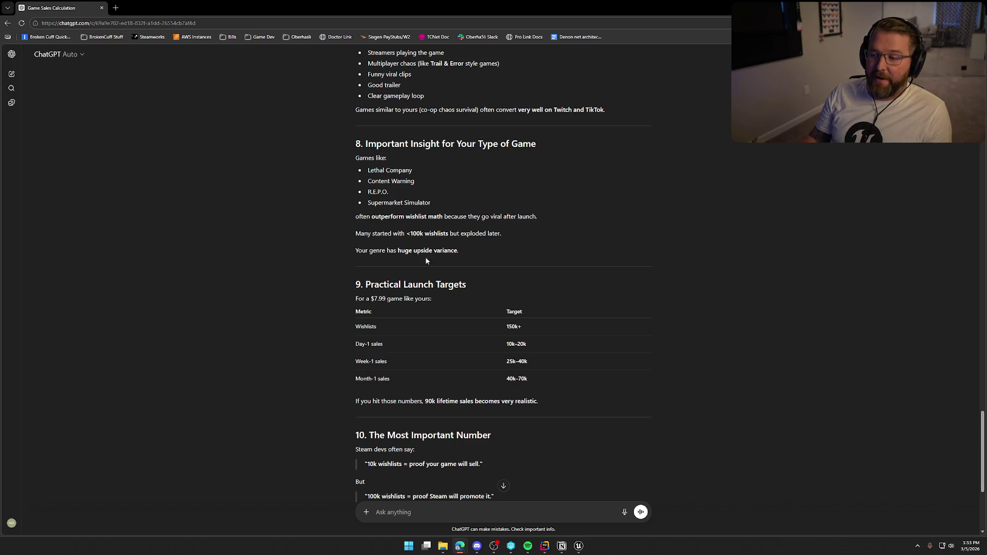
scroll(294, 323, down, 2)
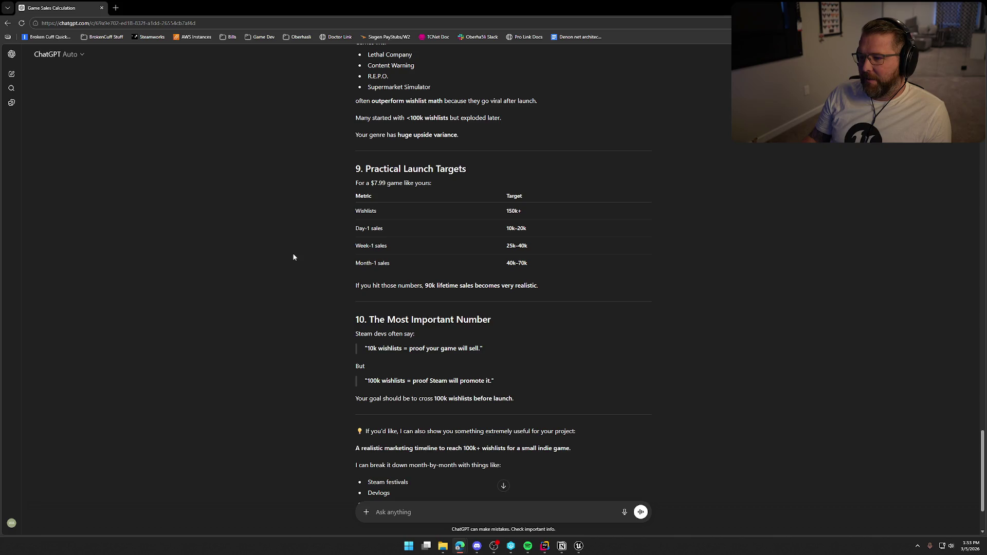
Review the 10k and 100k wishlist quotes, then switch back to the Unreal camp view.
scroll(293, 257, down, 2)
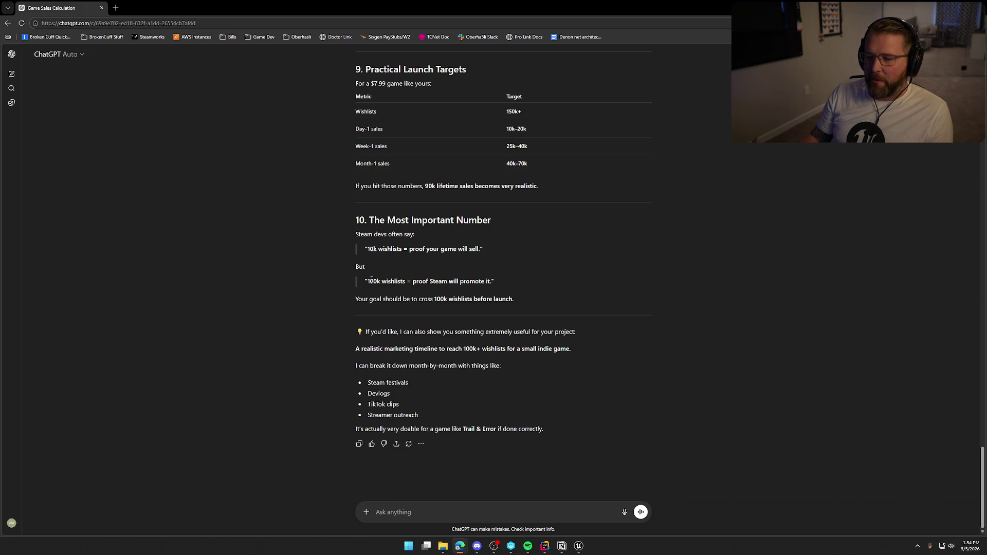
drag(367, 249, 402, 249)
click(309, 265)
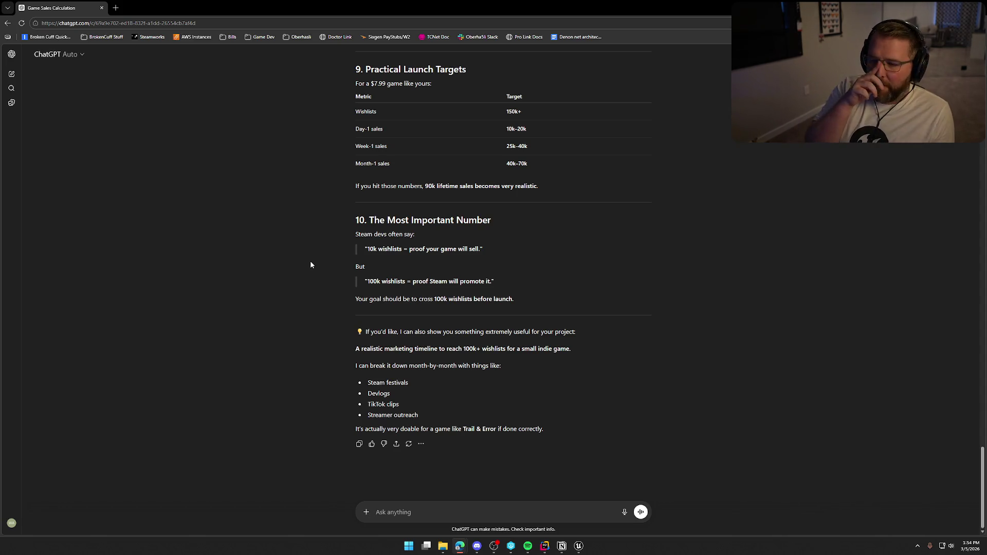
drag(366, 279, 411, 282)
click(284, 279)
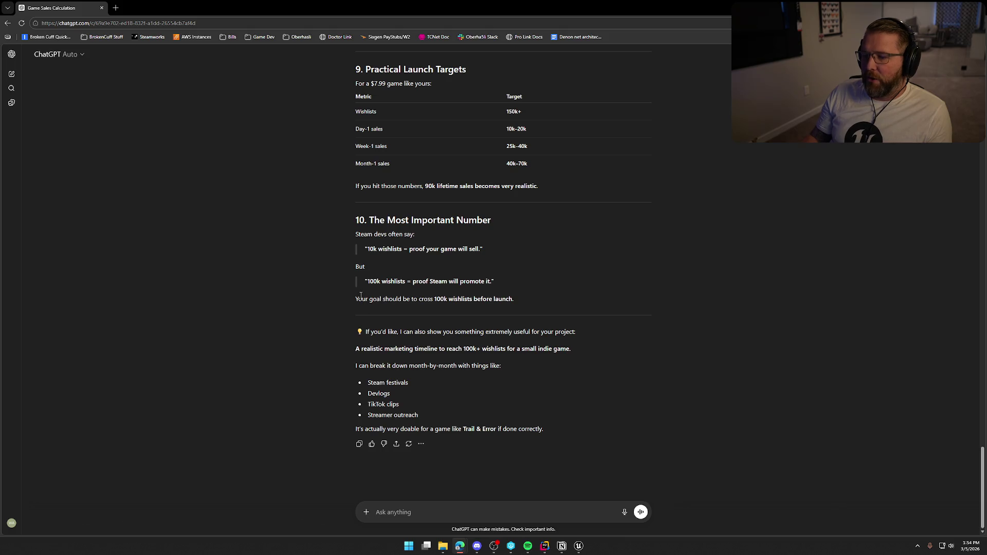
drag(429, 299, 505, 300)
click(310, 303)
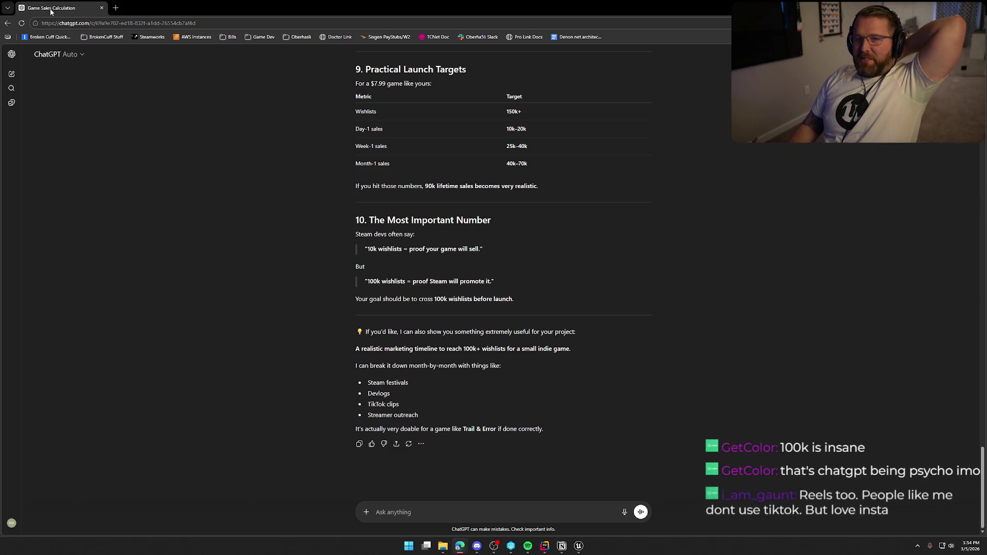
key(alt+Tab)
drag(596, 364, 596, 364)
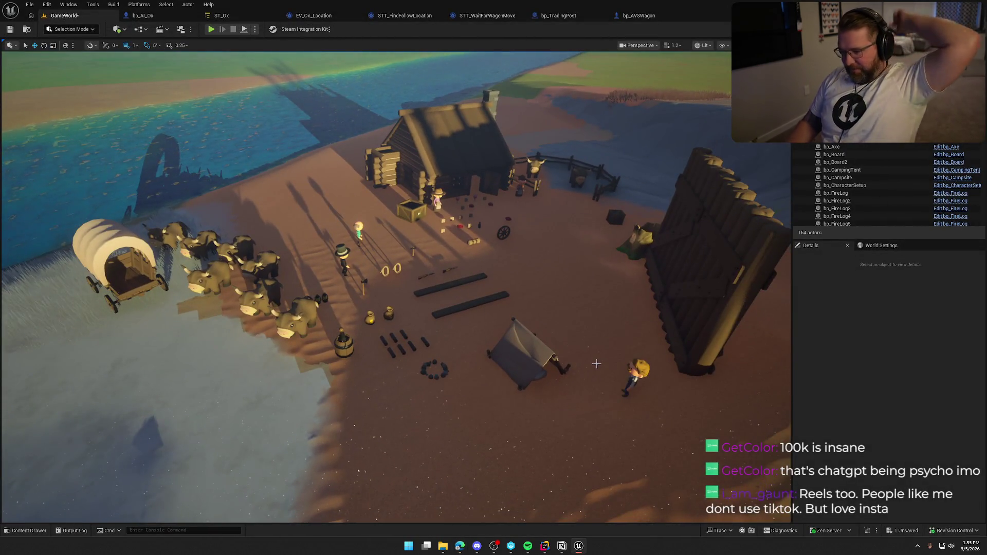